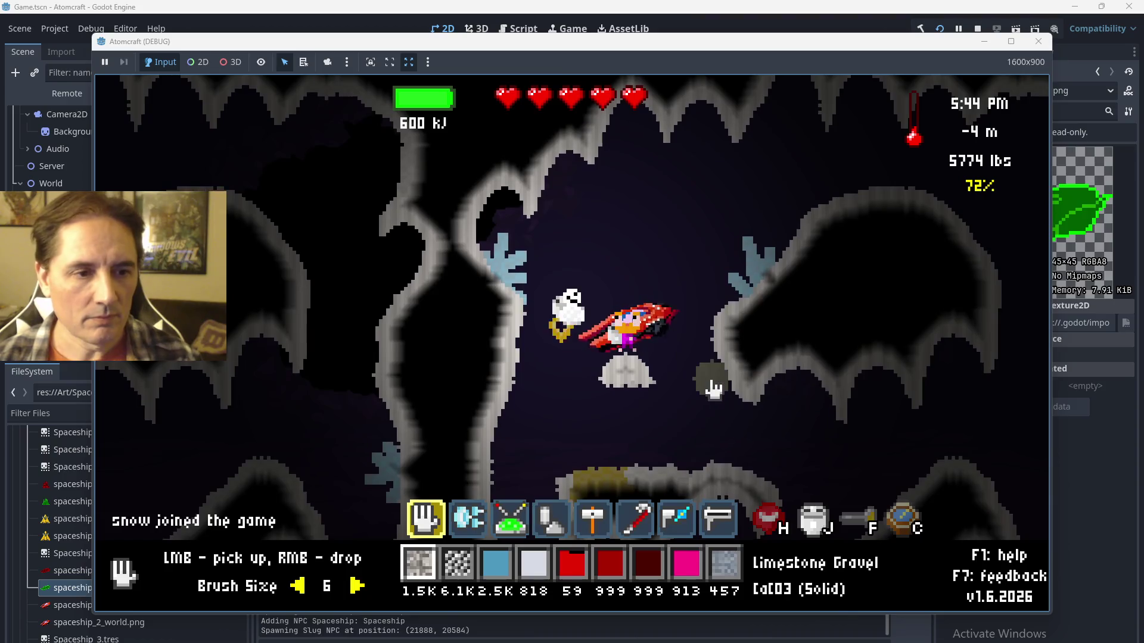
Talk to the slug NPC, flip its window between ship-repair and Trade tabs, then stop the game.
key(Return)
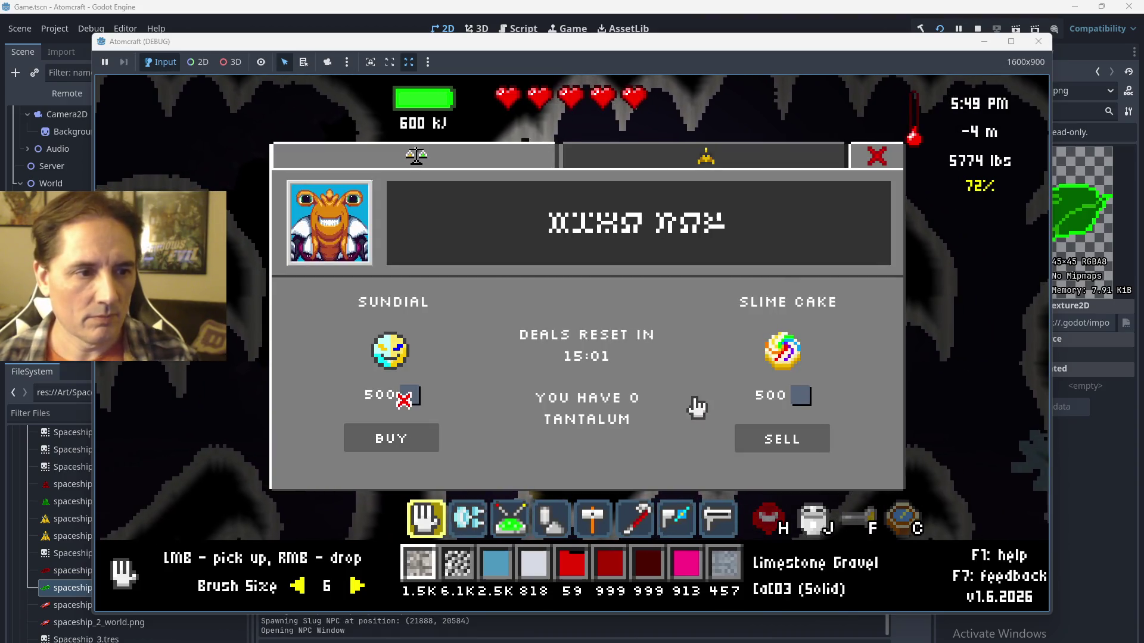
click(602, 178)
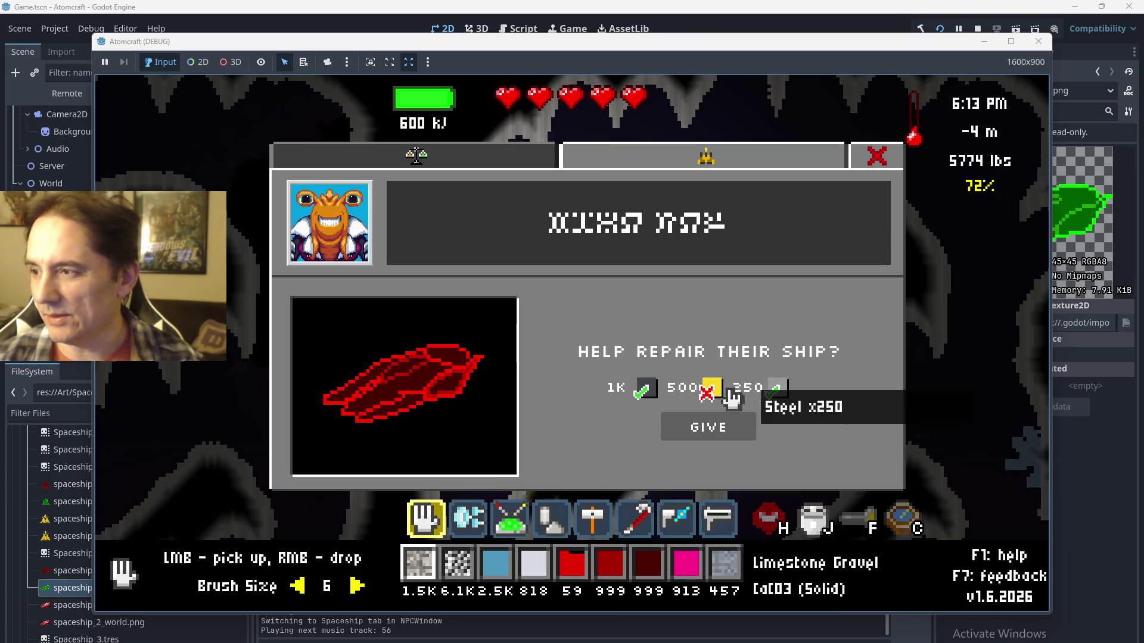
click(476, 159)
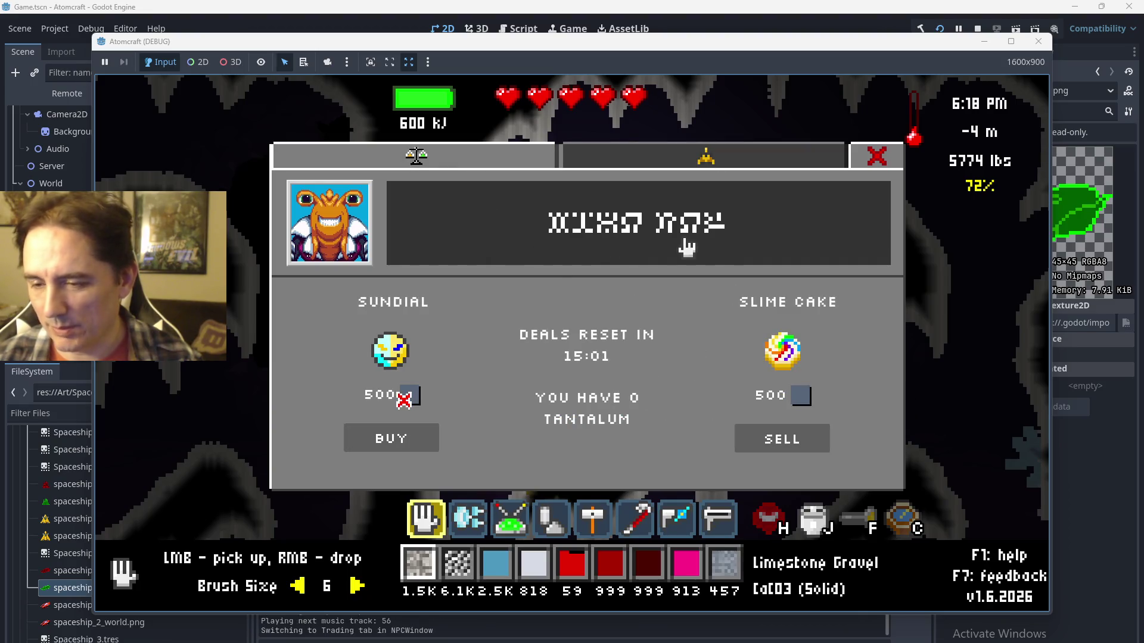
click(633, 158)
click(479, 164)
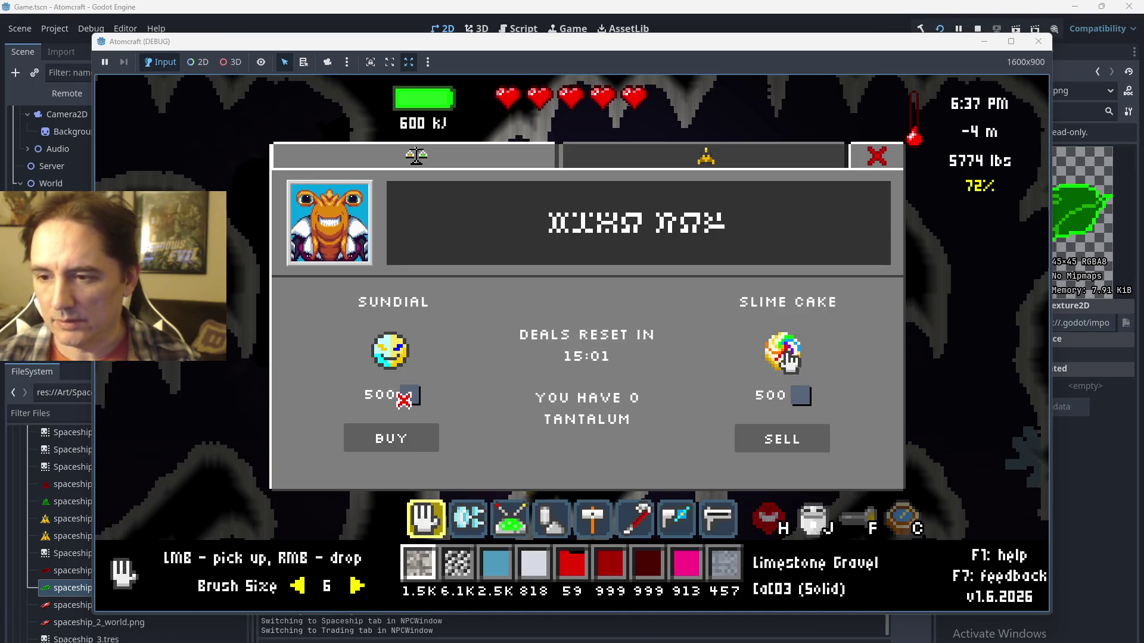
click(978, 28)
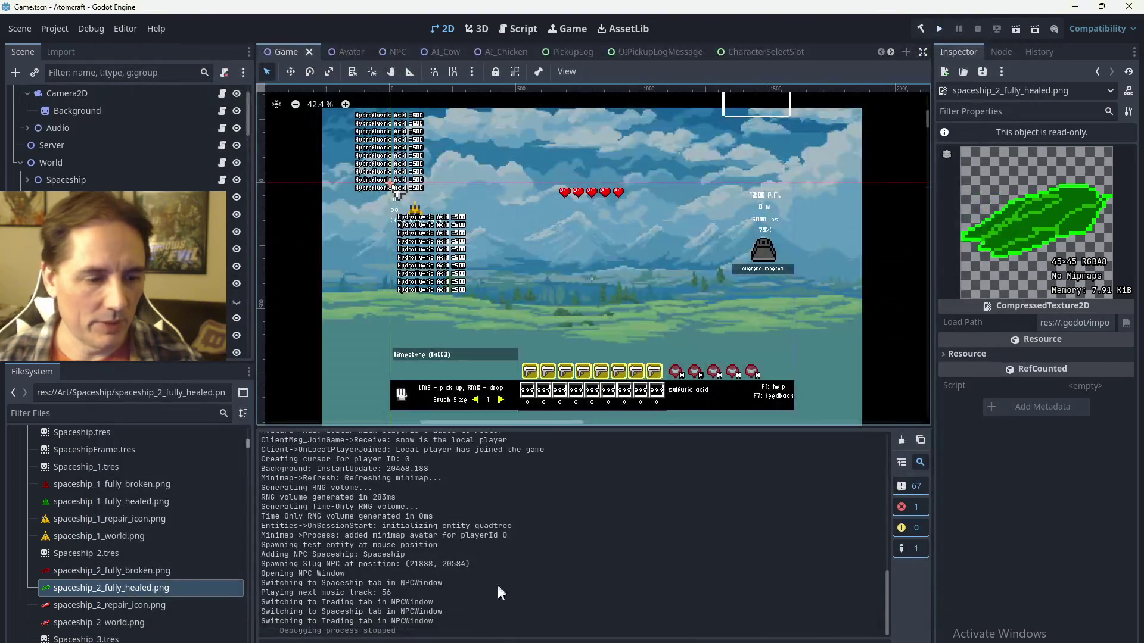
Show the debugger's Errors list, then find spaceship_1_fully_healed.png among the FileSystem ship images.
click(441, 640)
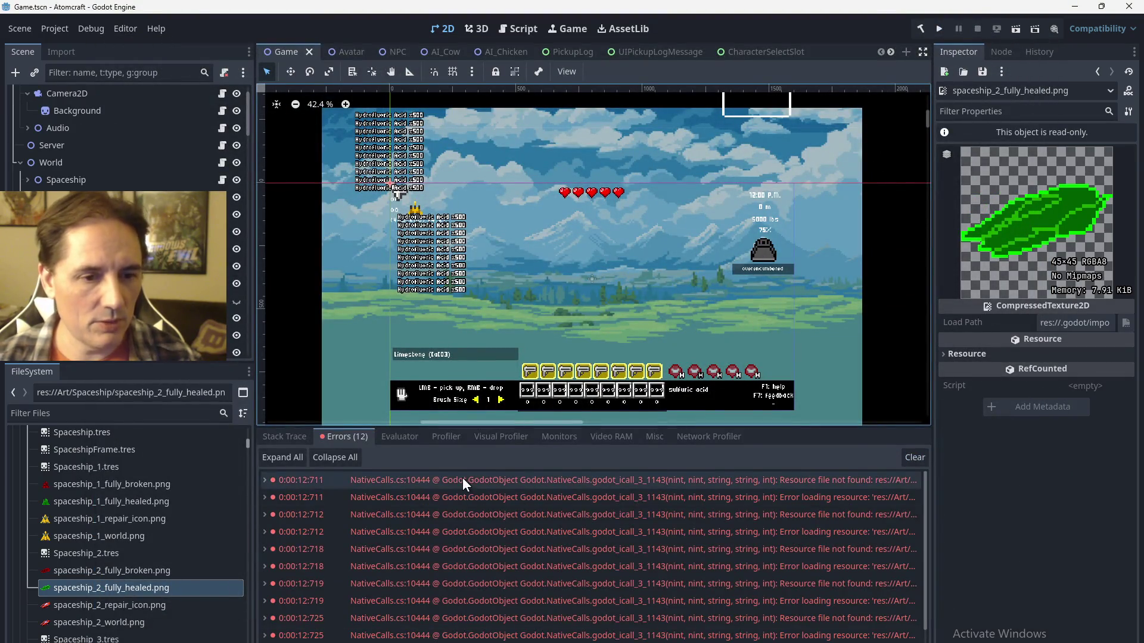
mouse_move(463, 478)
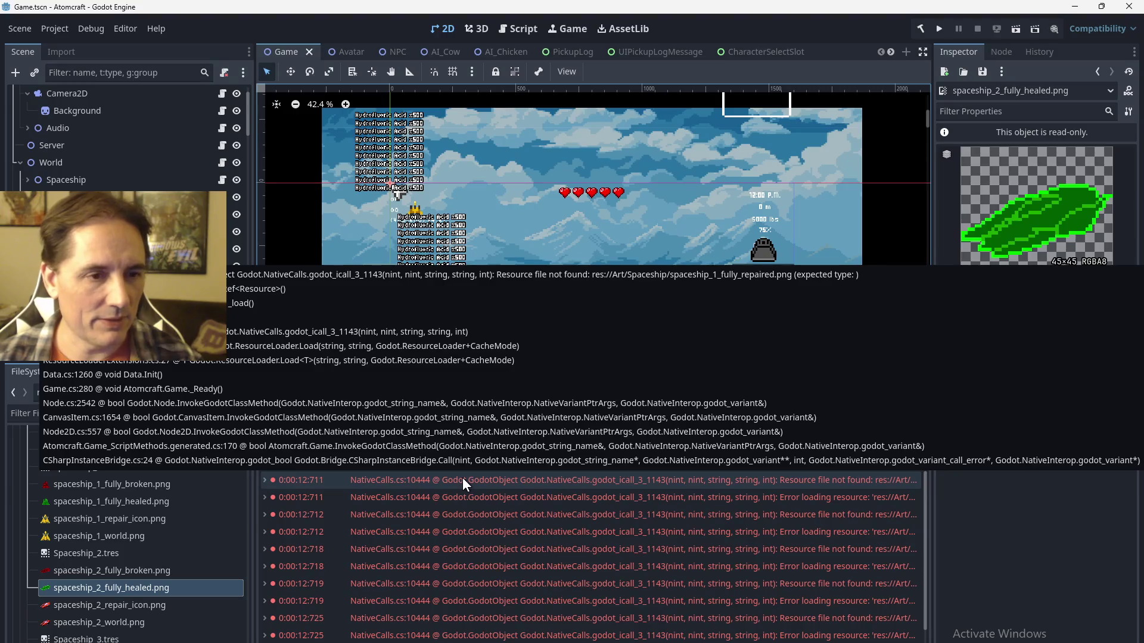
scroll(230, 482, up, 15)
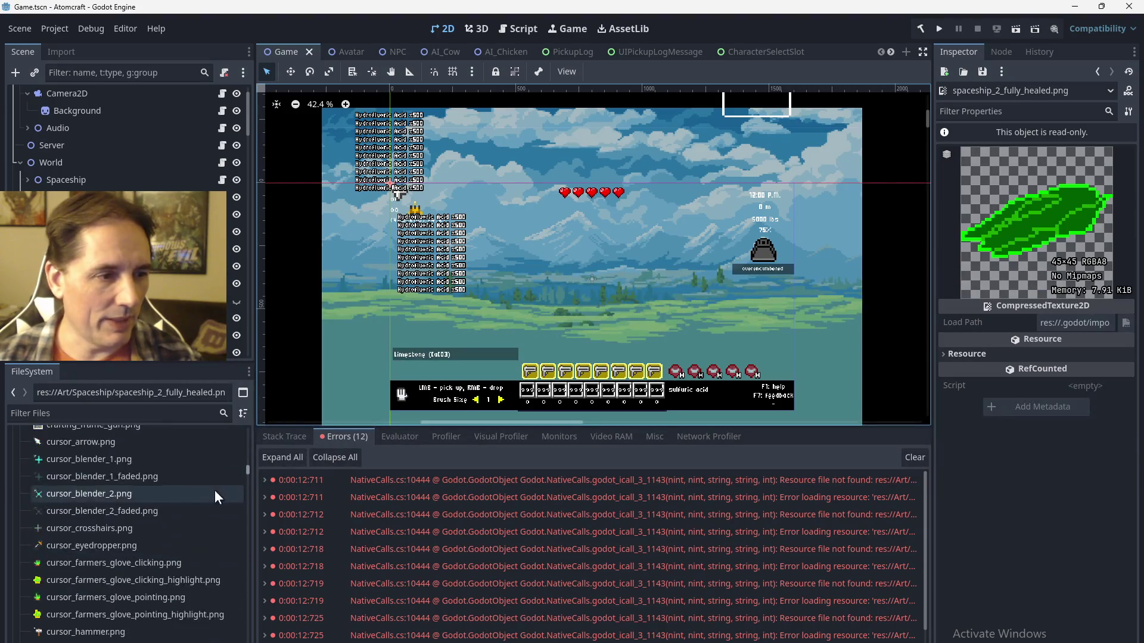
scroll(200, 510, down, 15)
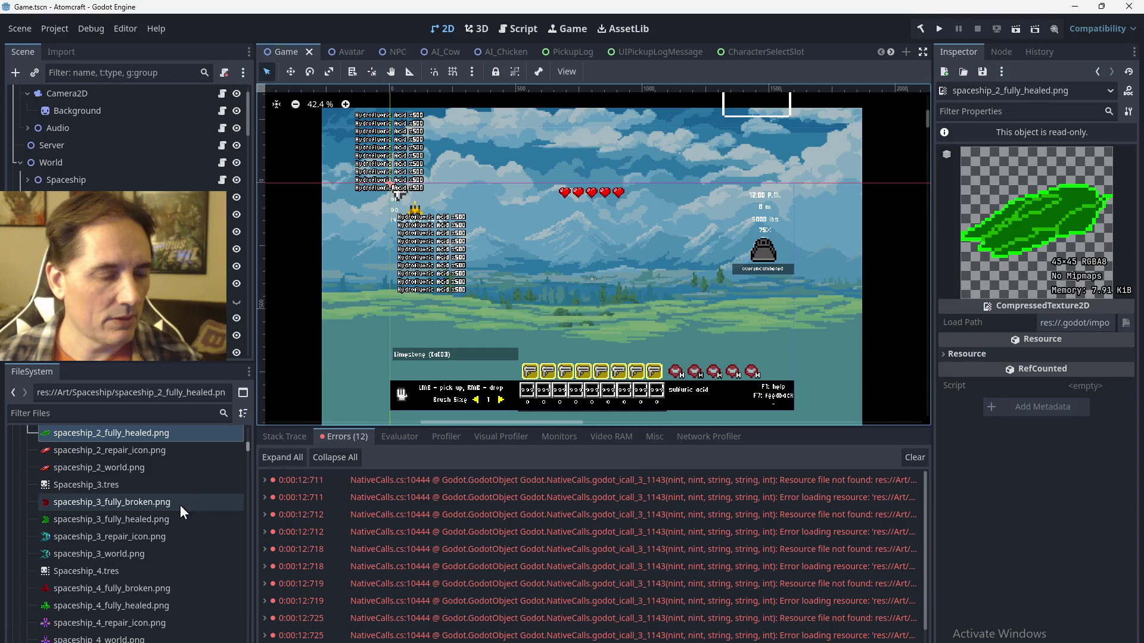
scroll(162, 507, up, 2)
click(151, 475)
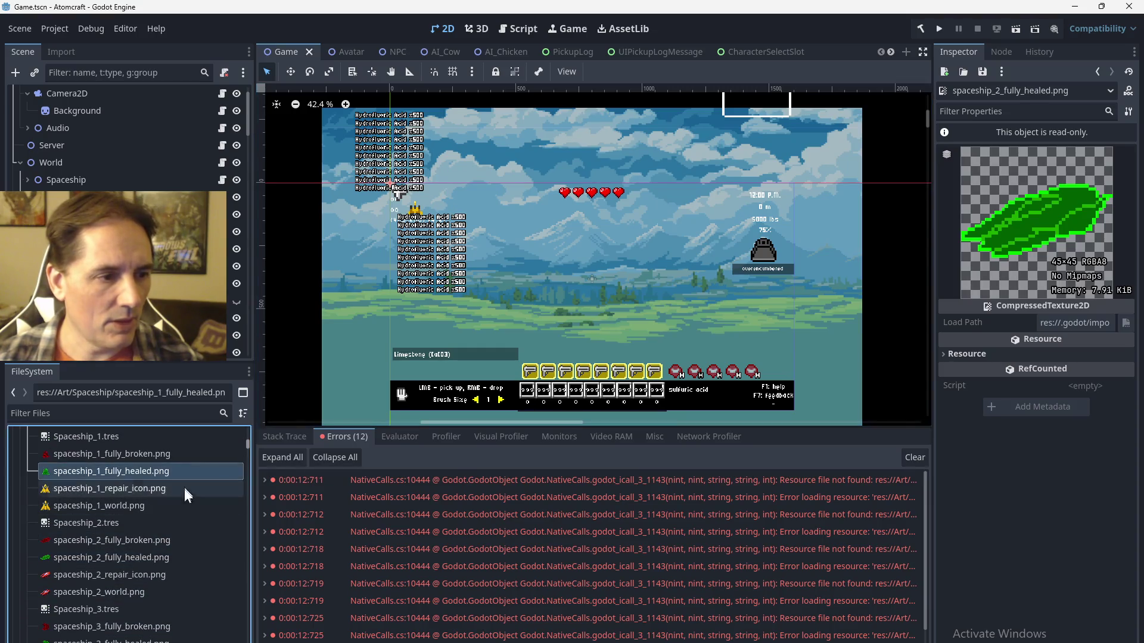
scroll(217, 571, down, 20)
Open a script in the external editor, then bring up Data.cs through the 'Data' quick search.
double_click(84, 479)
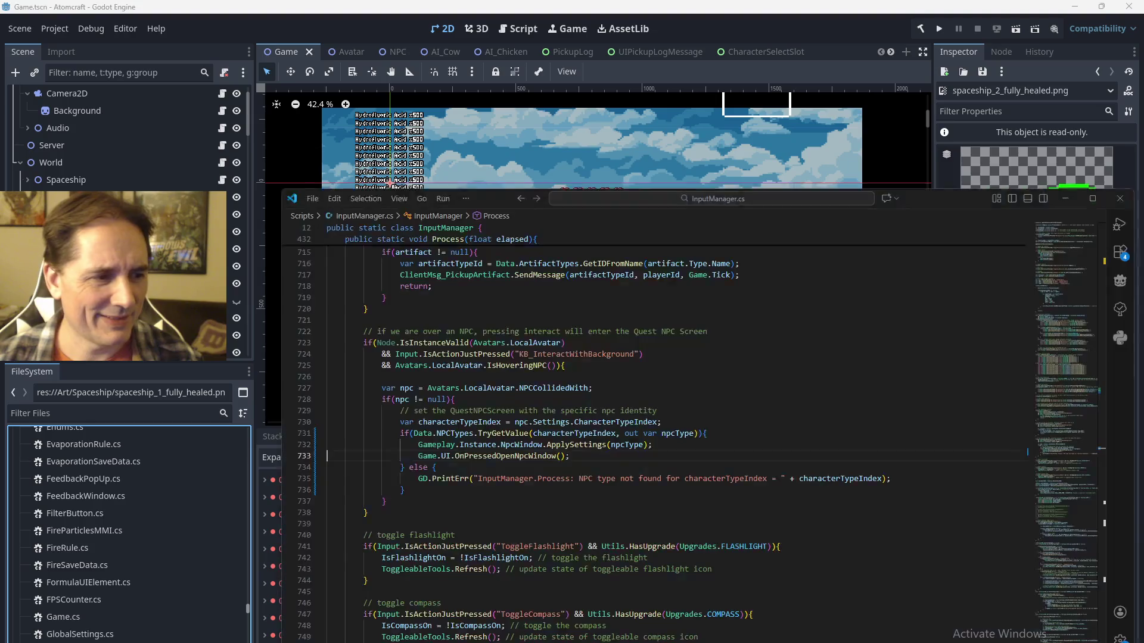
scroll(119, 494, up, 5)
double_click(95, 524)
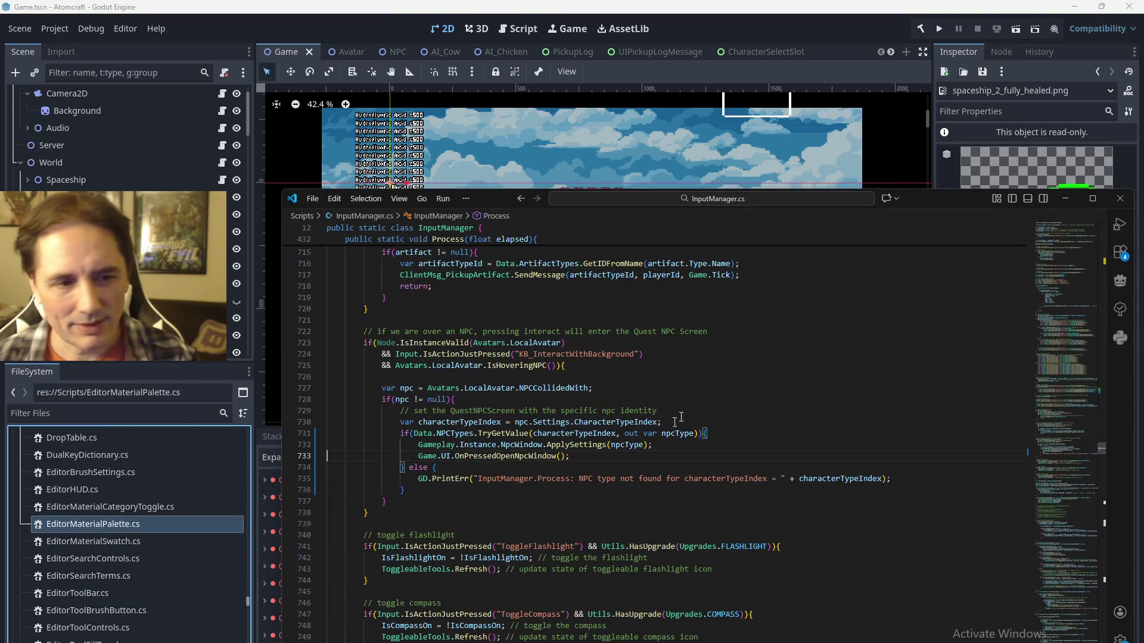
key(ctrl+p)
text(Data)
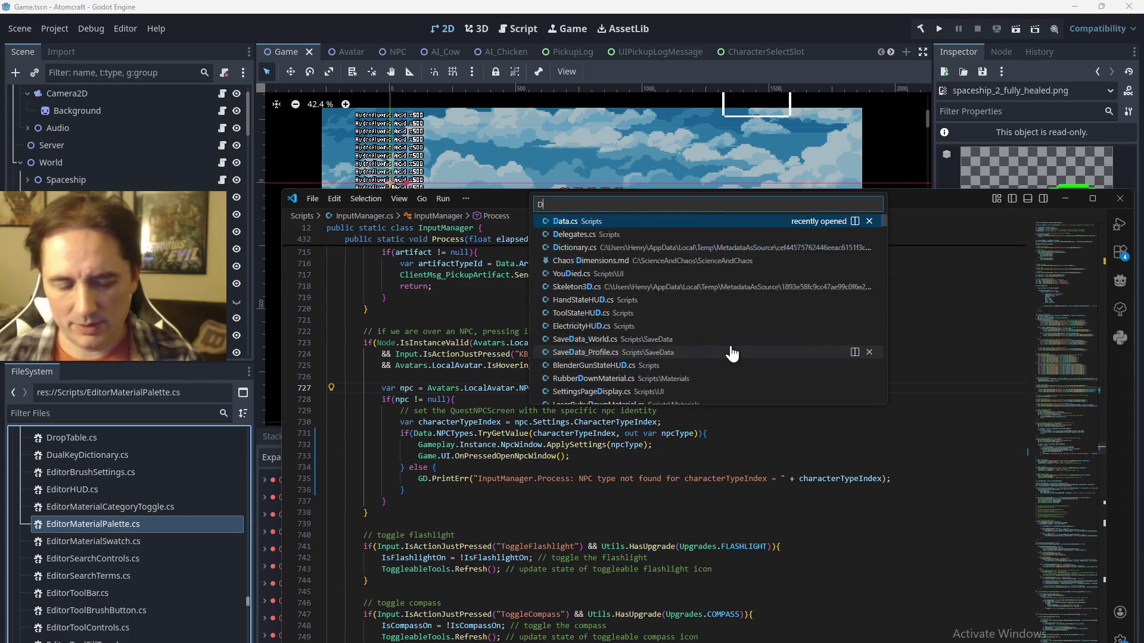
click(706, 225)
Browse Data.cs down to PostInit's NPCTypes section and back toward the top.
click(1036, 465)
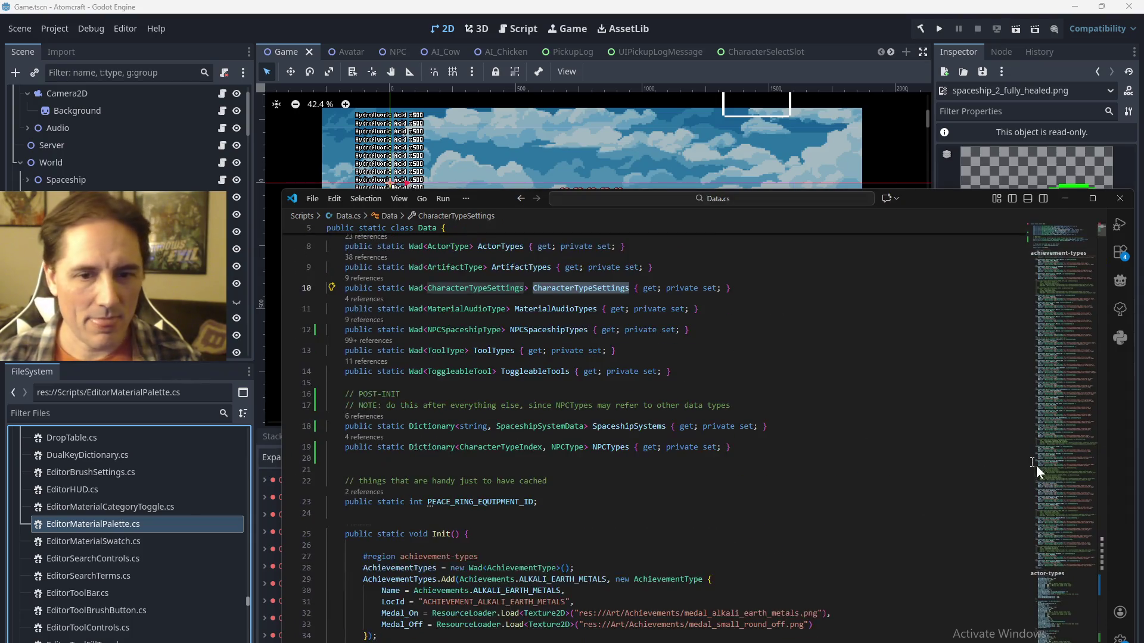
click(1042, 616)
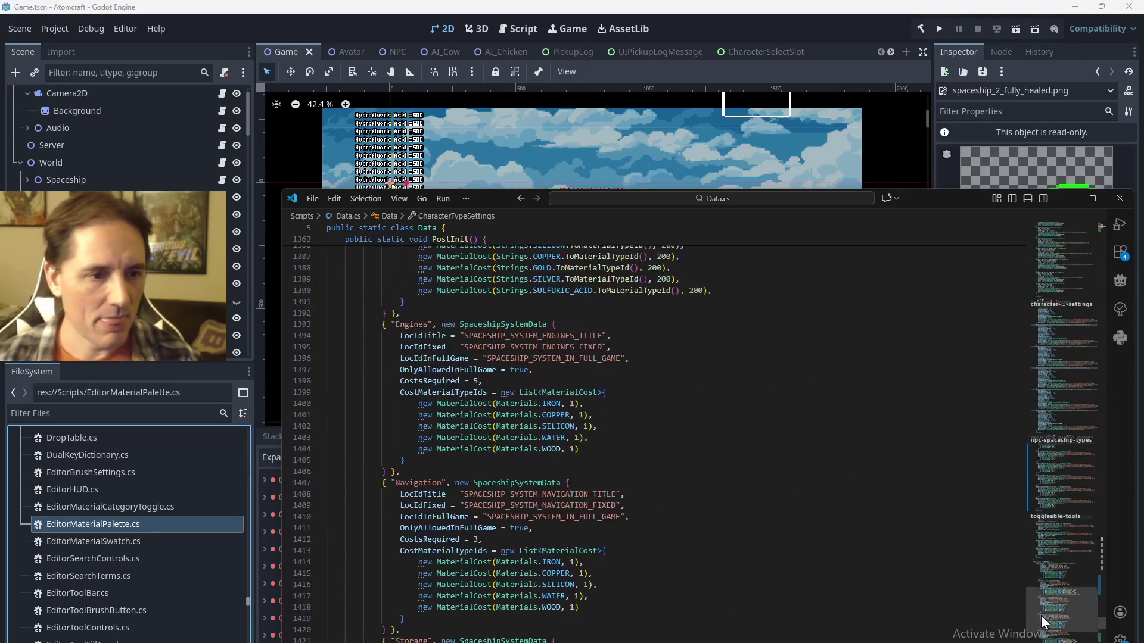
scroll(843, 489, down, 5)
scroll(849, 479, up, 20)
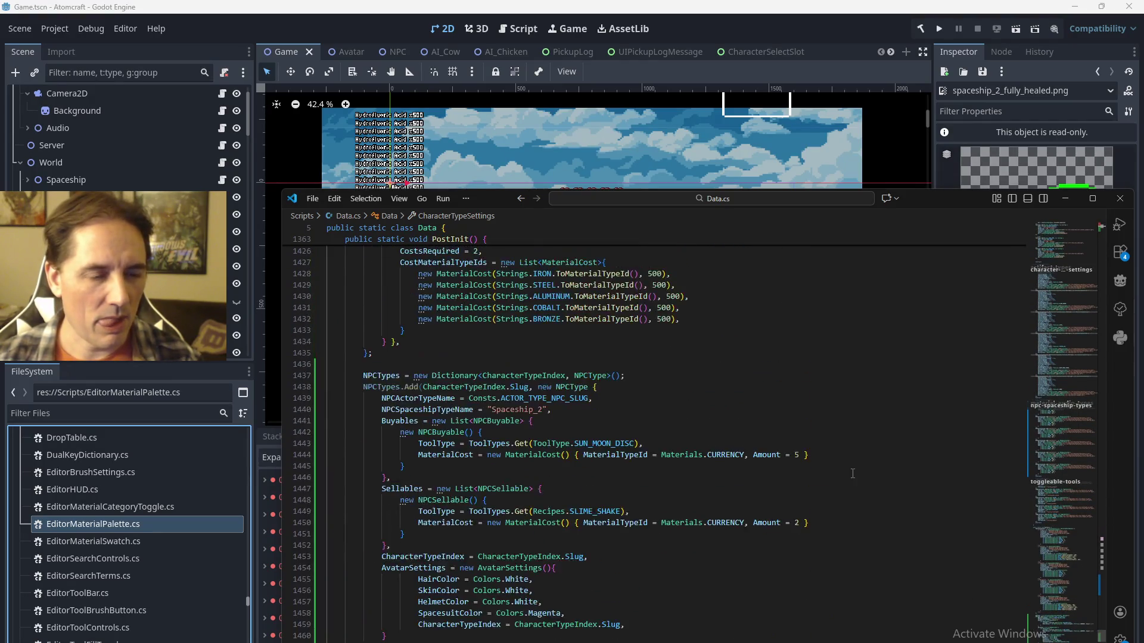
scroll(852, 473, up, 7)
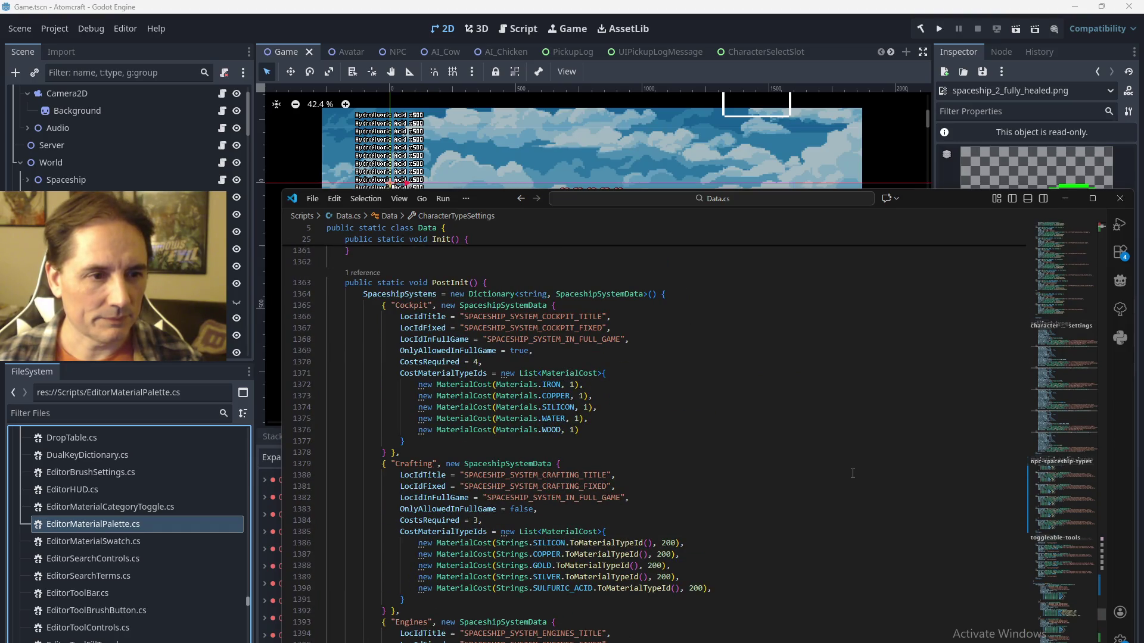
scroll(852, 474, down, 14)
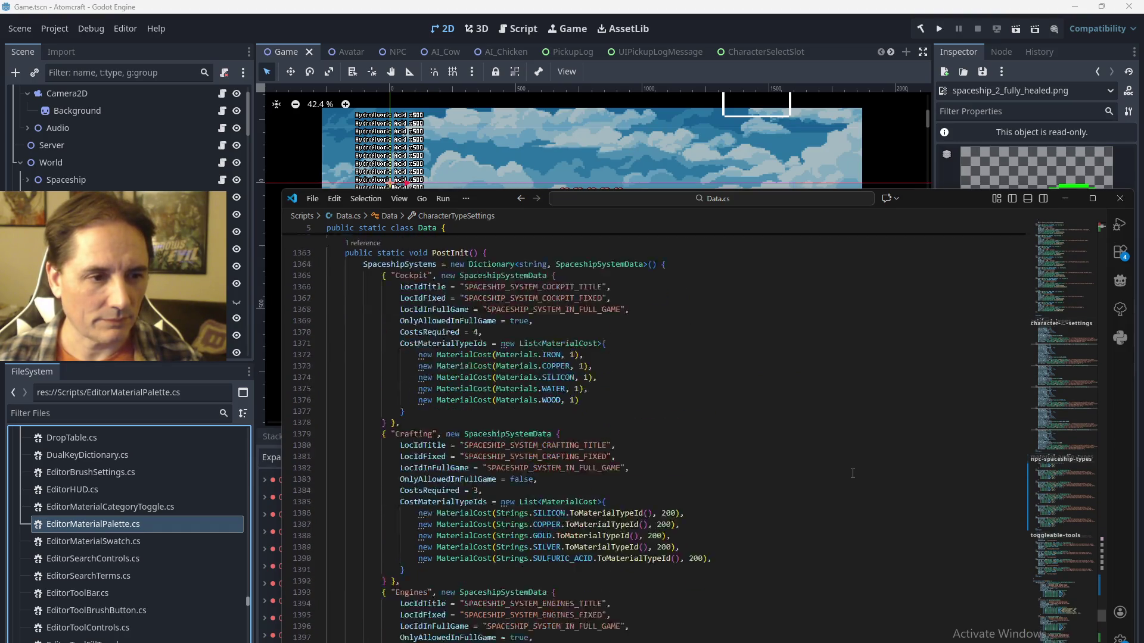
drag(1056, 613, 1038, 243)
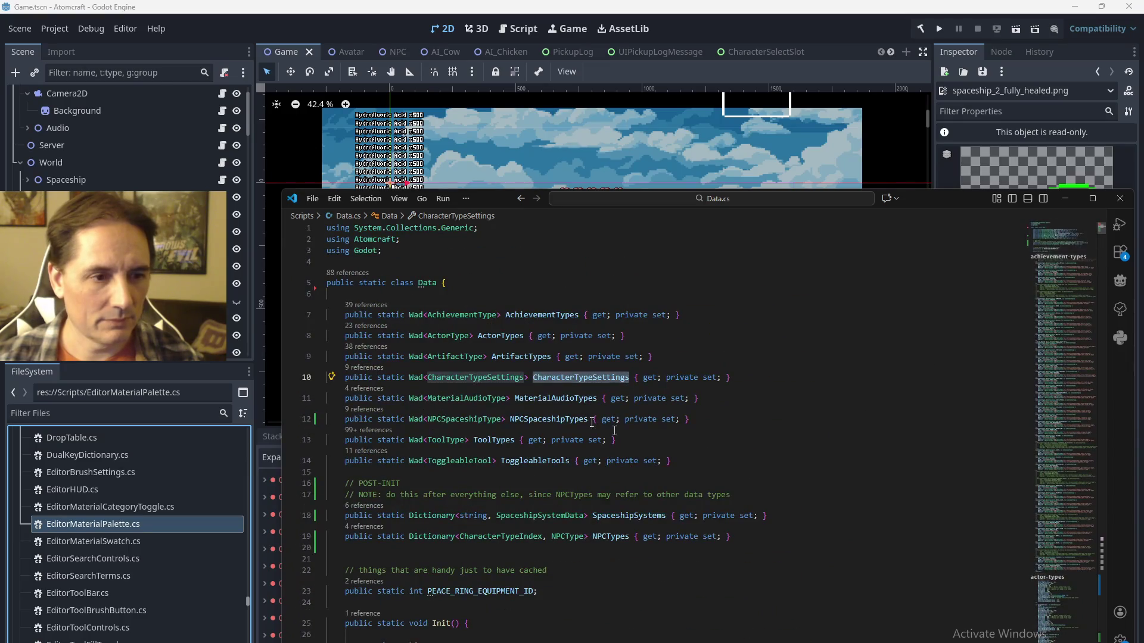
Find the NPCSpaceshipType definitions and change Spaceship_1's image path from repaired to healed.
double_click(472, 424)
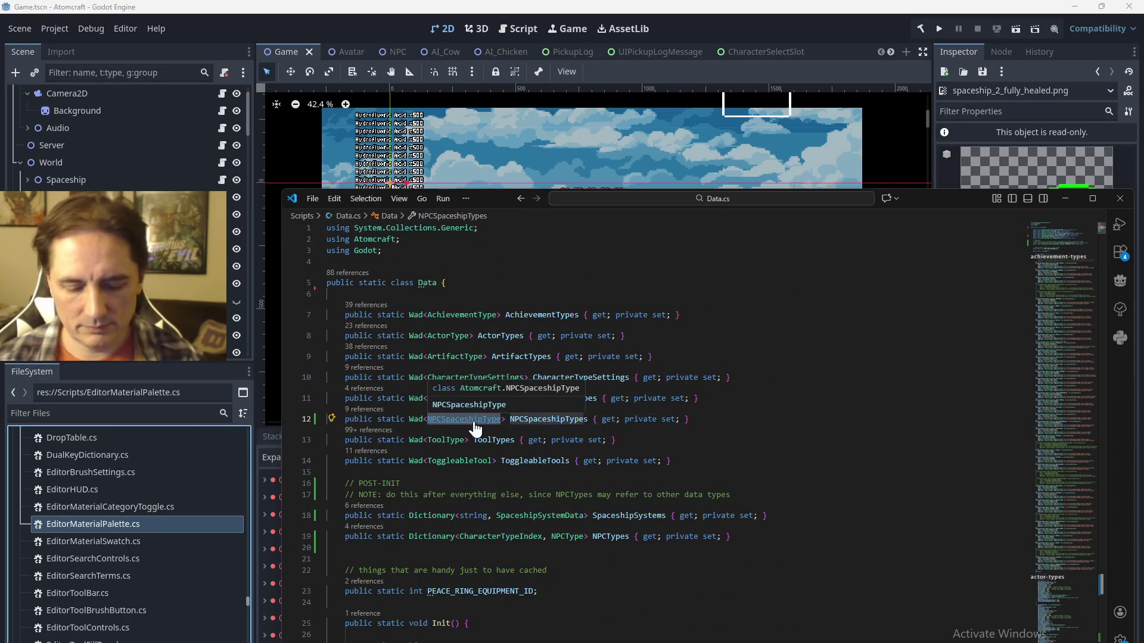
key(ctrl+f)
key(Return)
key(Return)
key(Escape)
scroll(474, 422, down, 3)
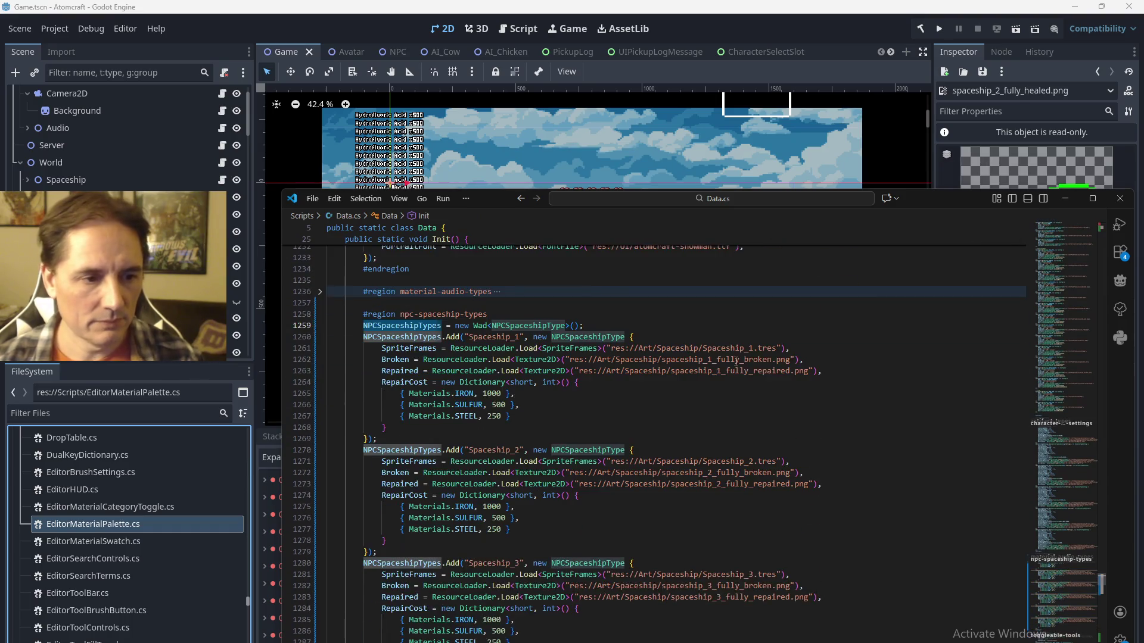
click(779, 403)
scroll(808, 380, down, 1)
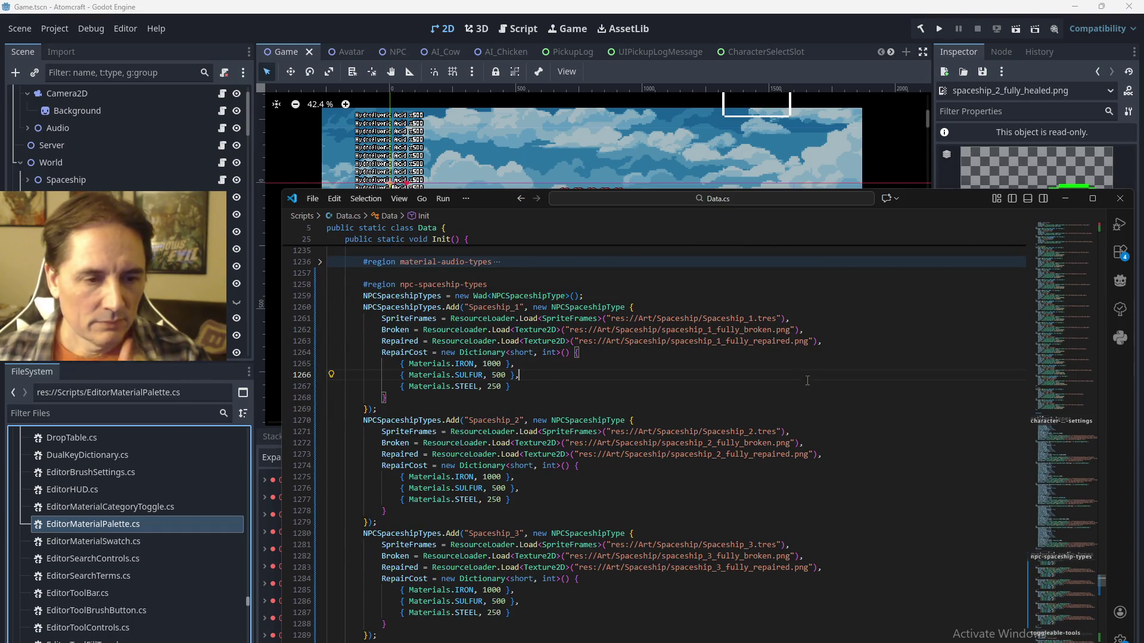
click(754, 341)
key(ctrl+shift+Right)
text(heal)
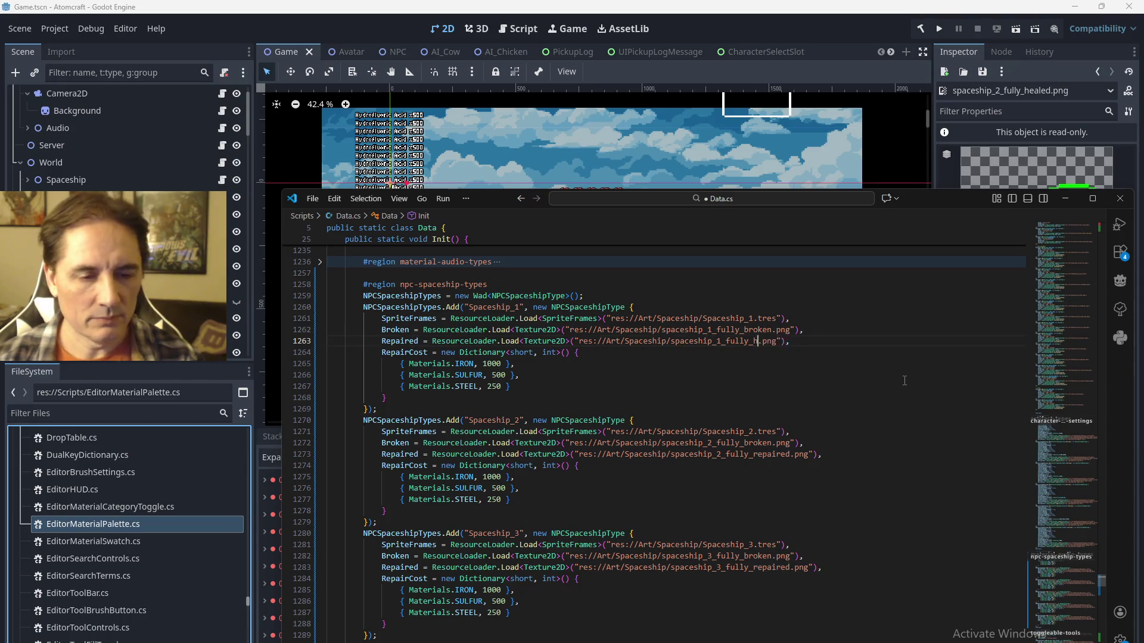
Switch the Spaceship_2, 4, 5 and 6 image paths to _fully_healed.png and run the game.
click(753, 456)
key(Tab)
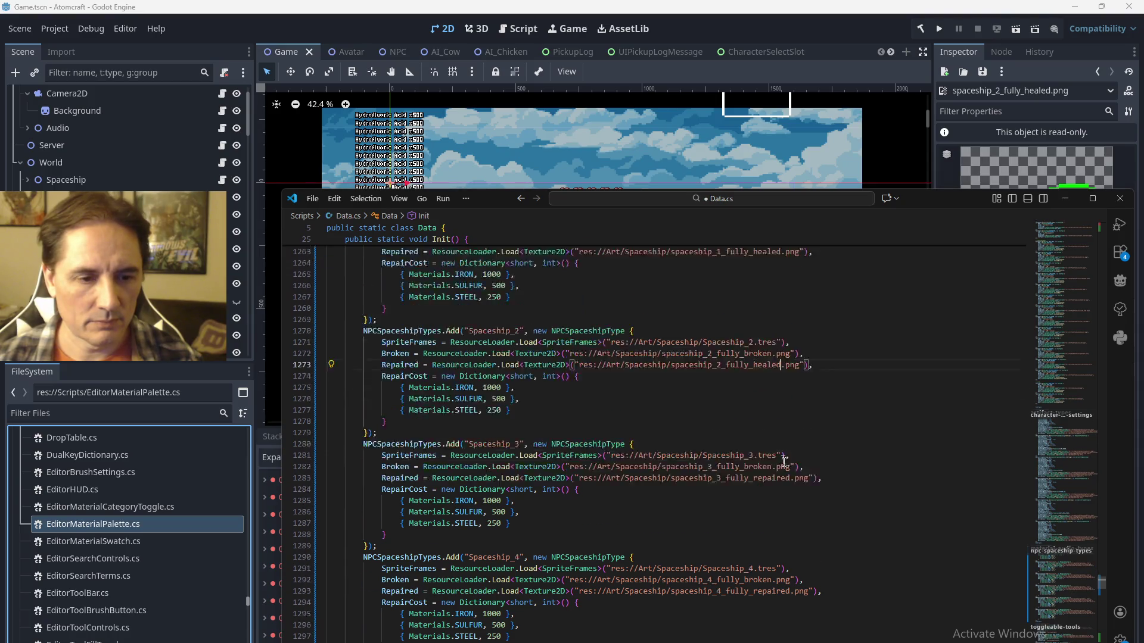
key(Tab)
key(Tab)
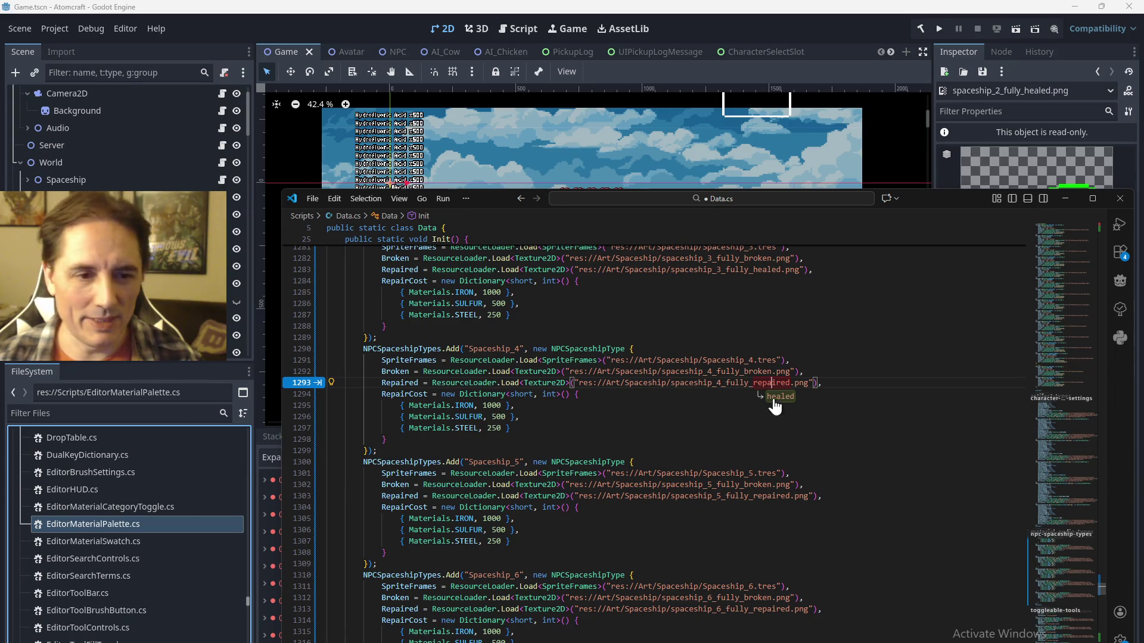
key(Tab)
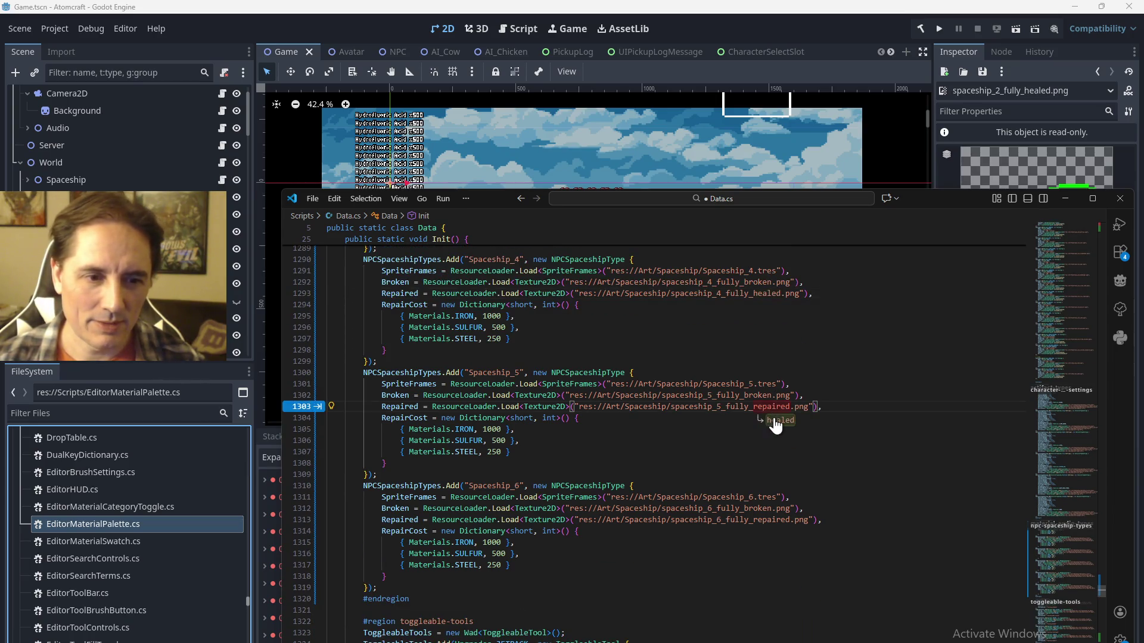
key(Tab)
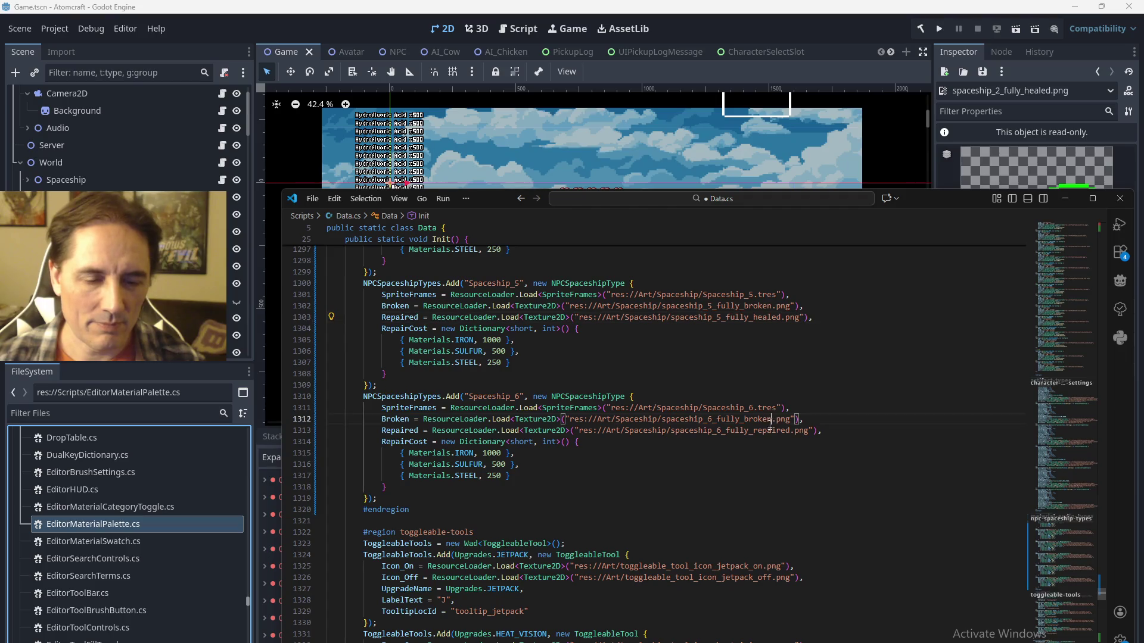
click(770, 428)
click(779, 445)
text(heal)
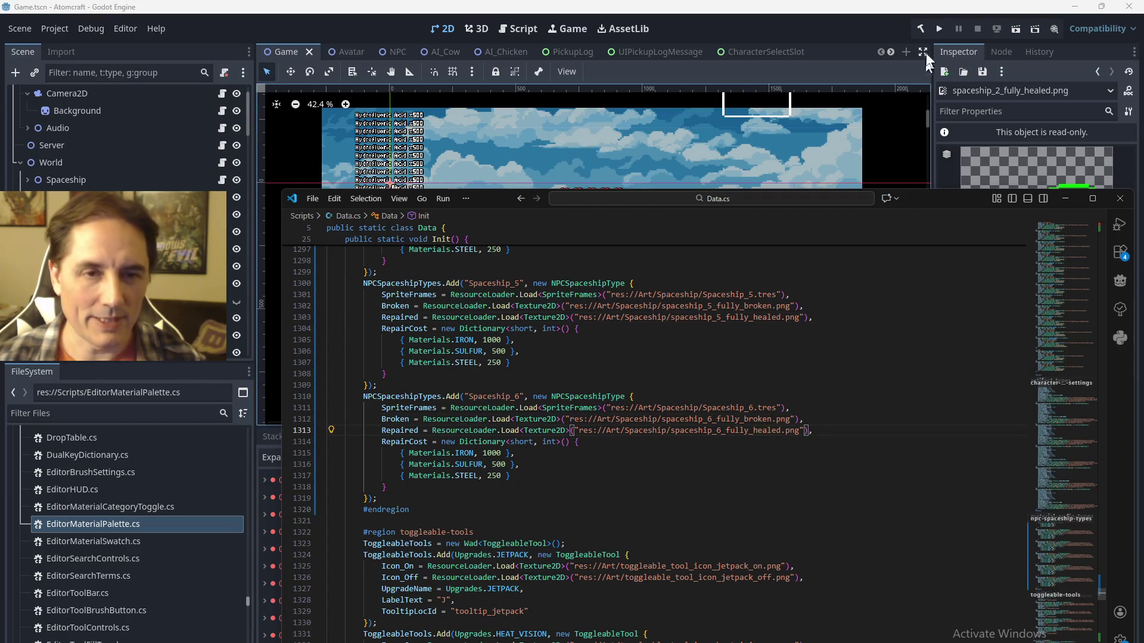
click(939, 29)
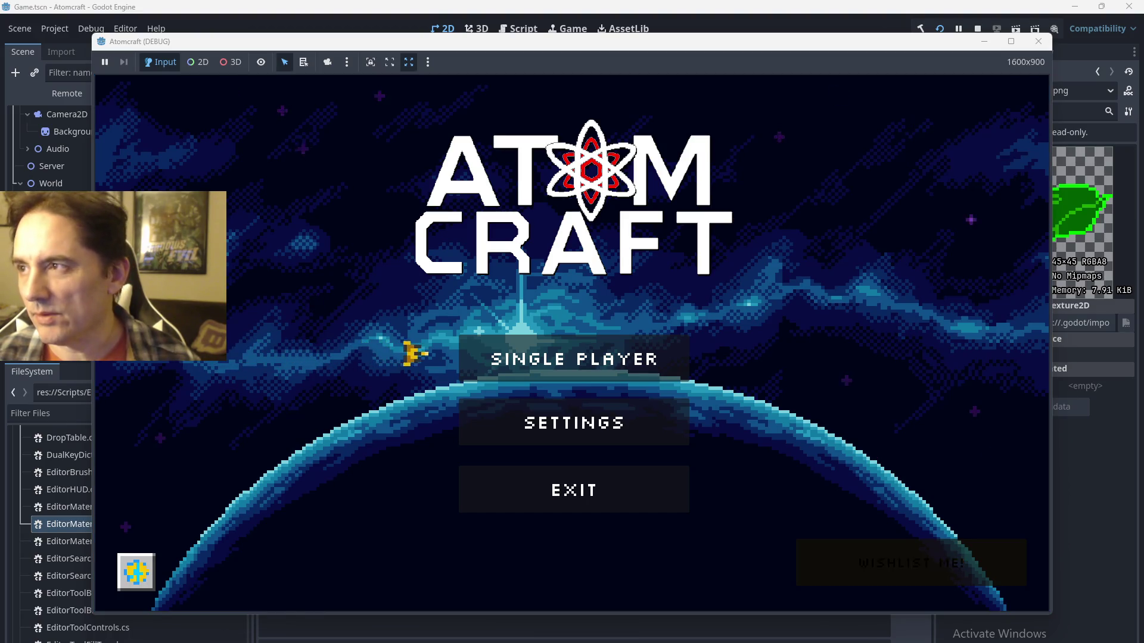
Start Single Player with the Snow profile and load a world.
click(602, 345)
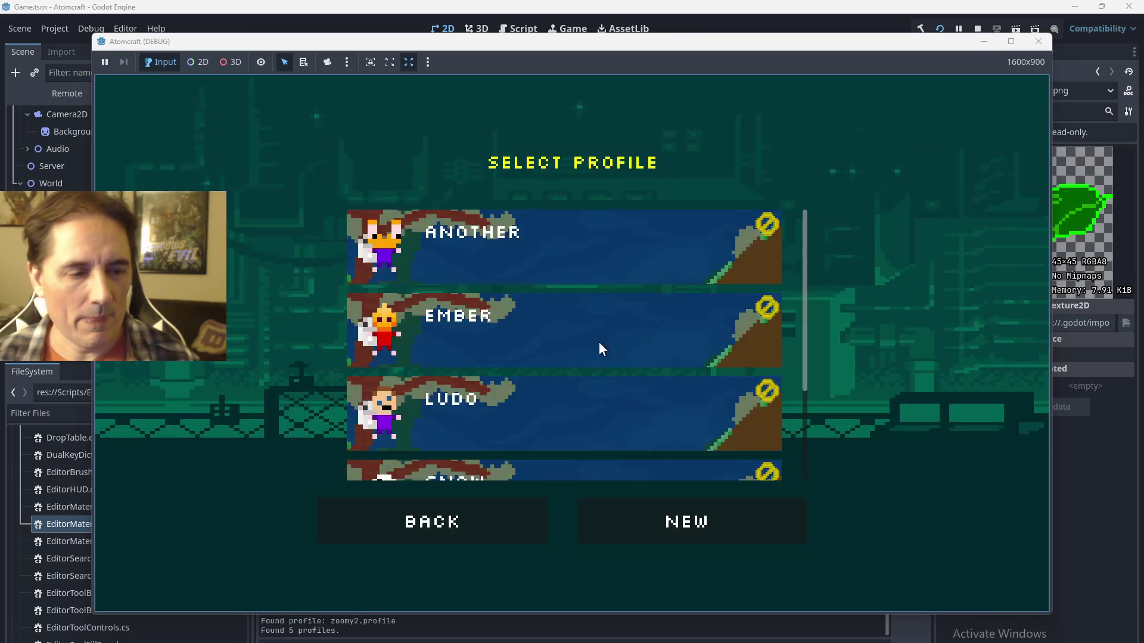
scroll(612, 423, down, 2)
click(599, 427)
click(622, 365)
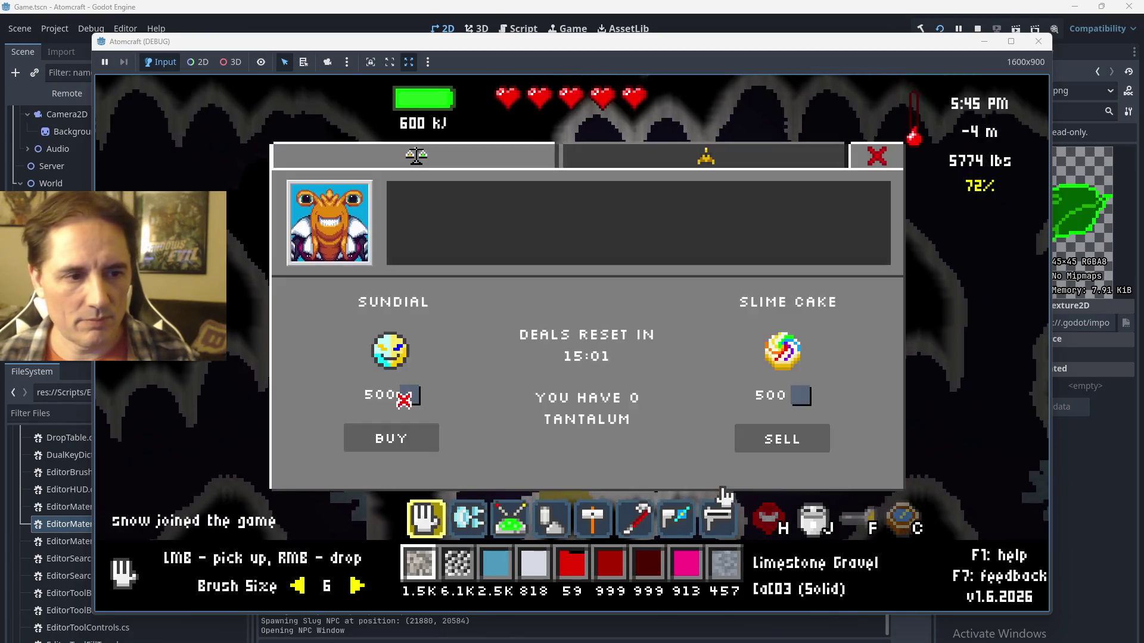
Toggle the NPC window between Spaceship and Trade tabs twice, close it, and stop the game.
click(587, 162)
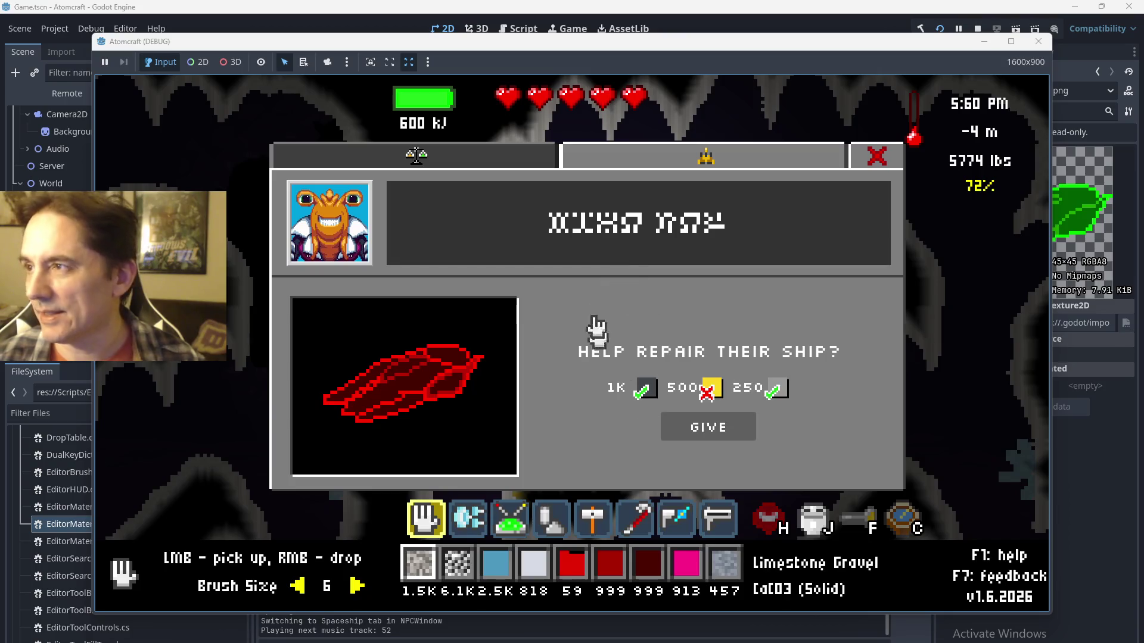
click(462, 160)
click(596, 162)
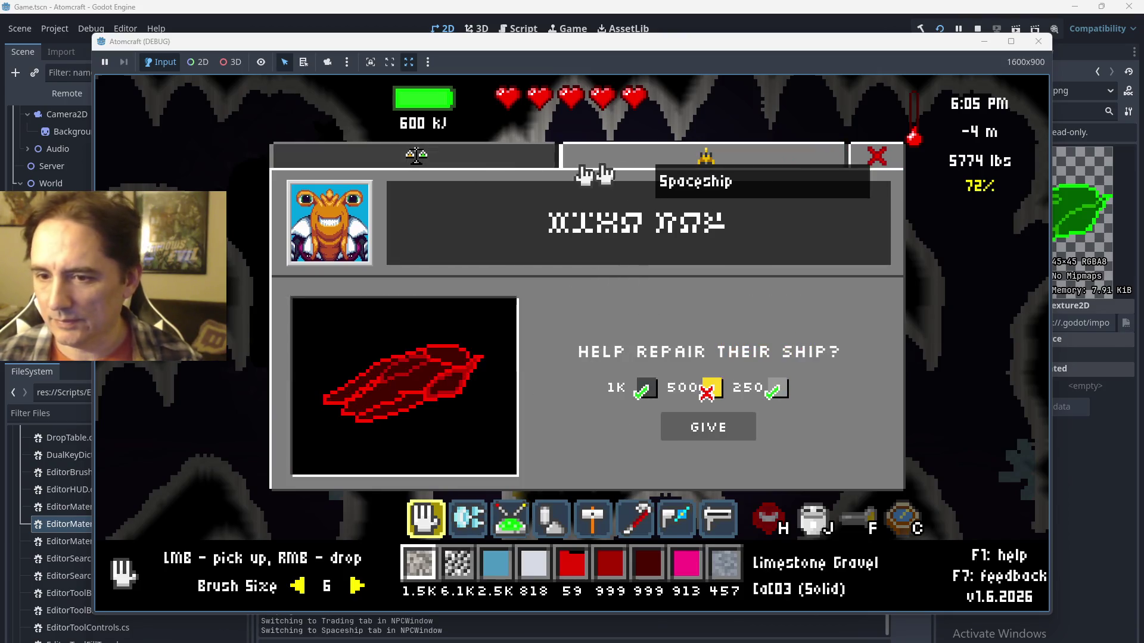
click(501, 166)
click(501, 173)
key(Escape)
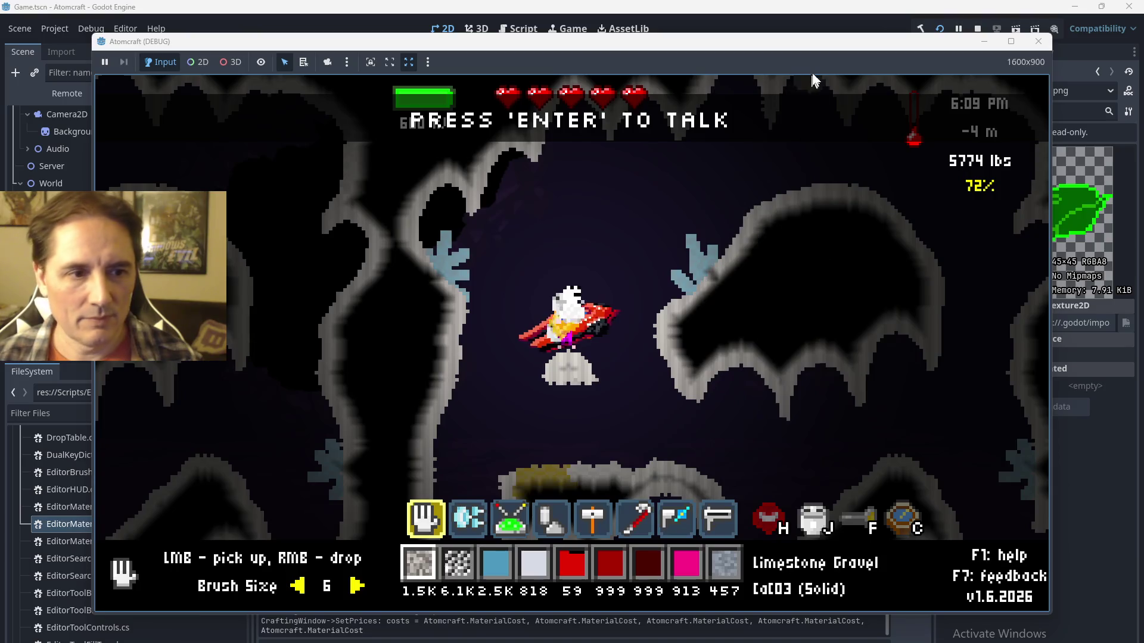
click(978, 28)
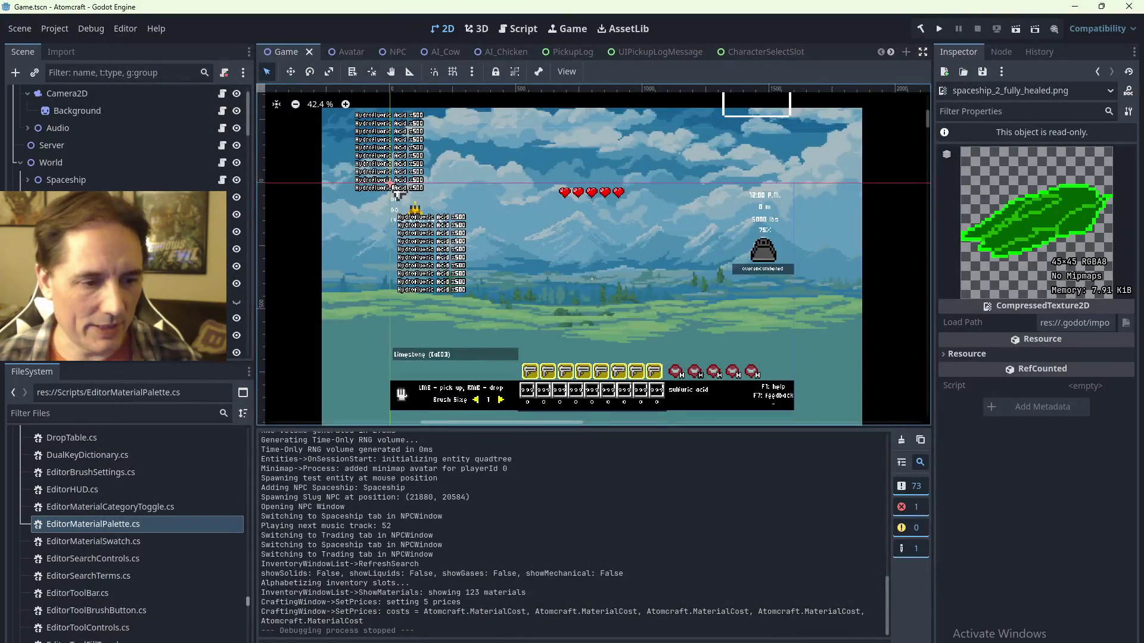
Back in the code editor, open InputManager.cs via the 'Inputman' quick search.
key(alt+Tab)
key(ctrl+p)
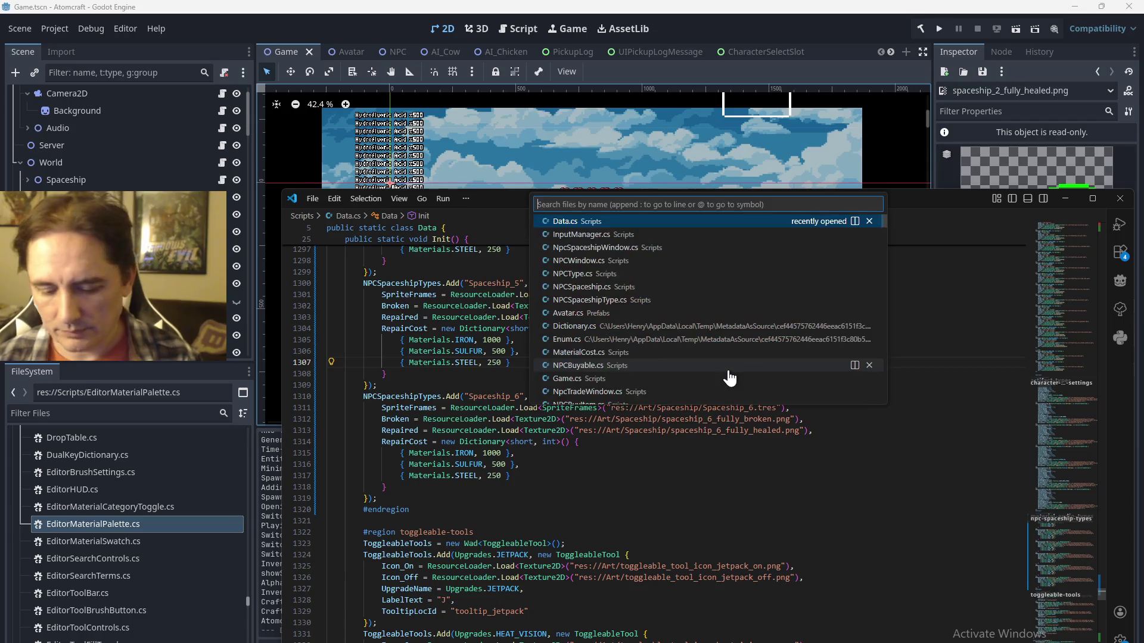
text(Inputman)
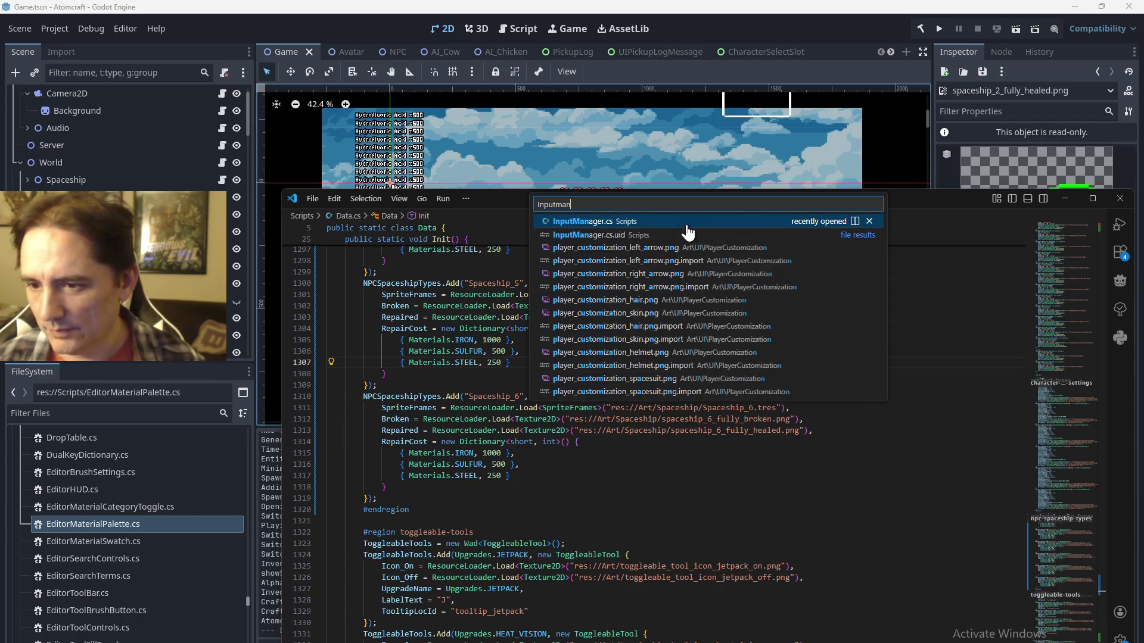
click(602, 222)
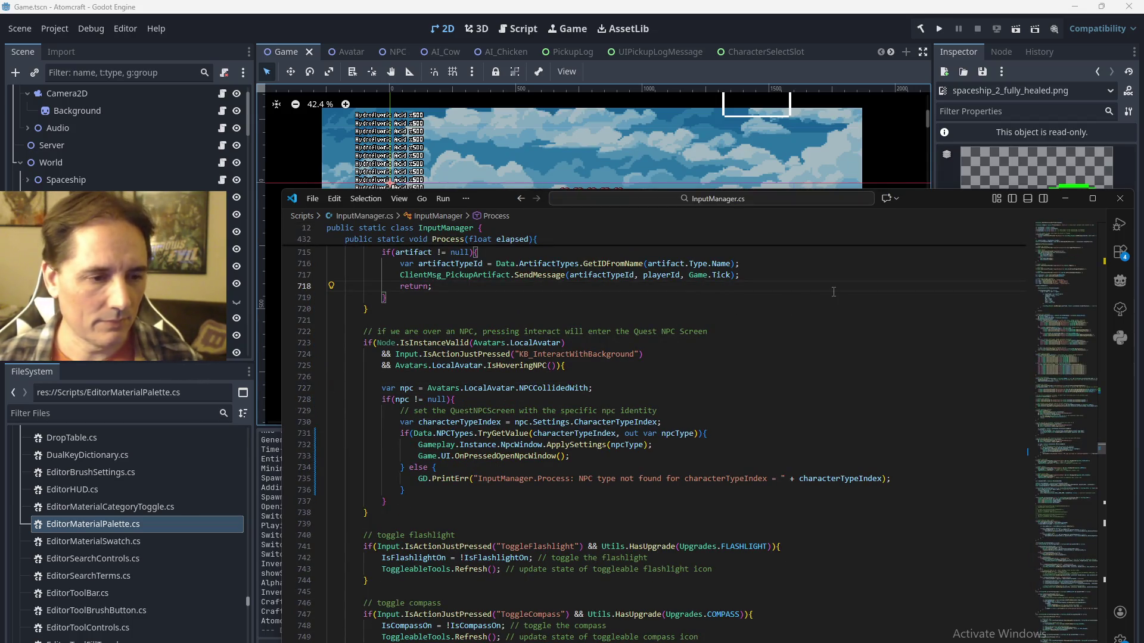
scroll(831, 351, up, 10)
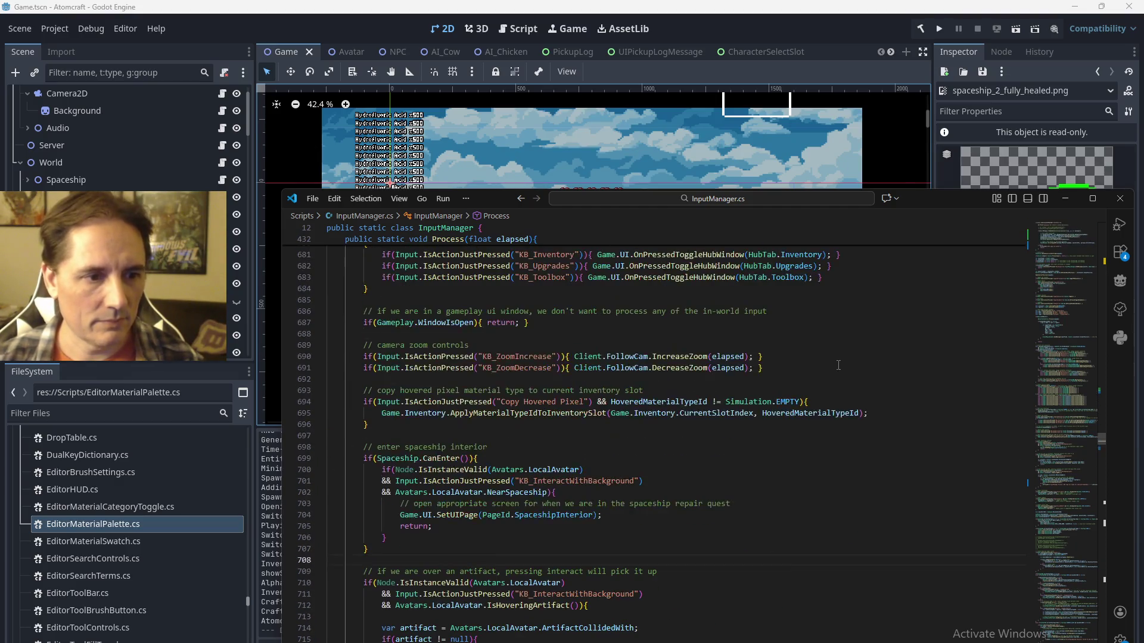
Search InputManager.cs for 'Toggle' and go to the OnPressedToggleHubWindow definition.
key(ctrl+f)
text(Toggle)
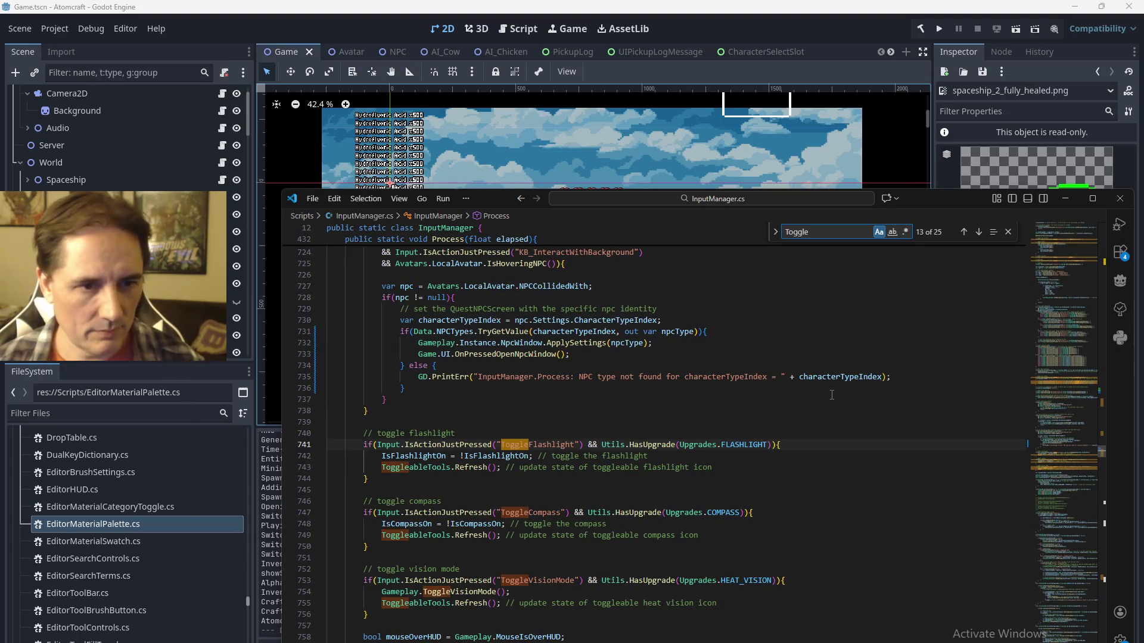
key(Return)
key(Return)
key(Return)
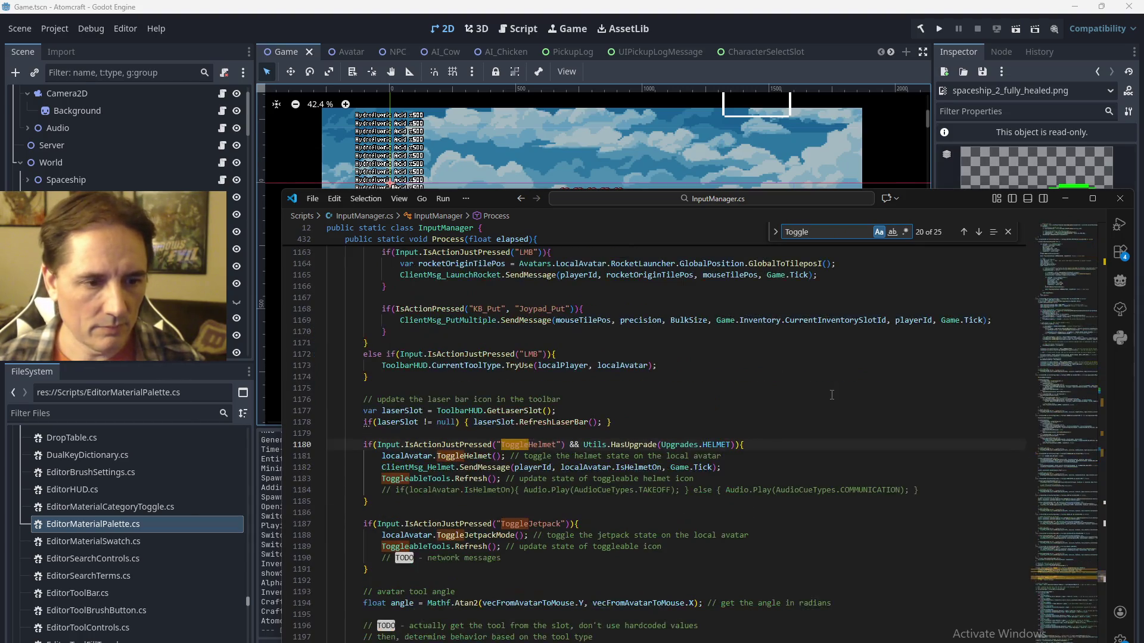
key(Return)
key(Return)
key(Return)
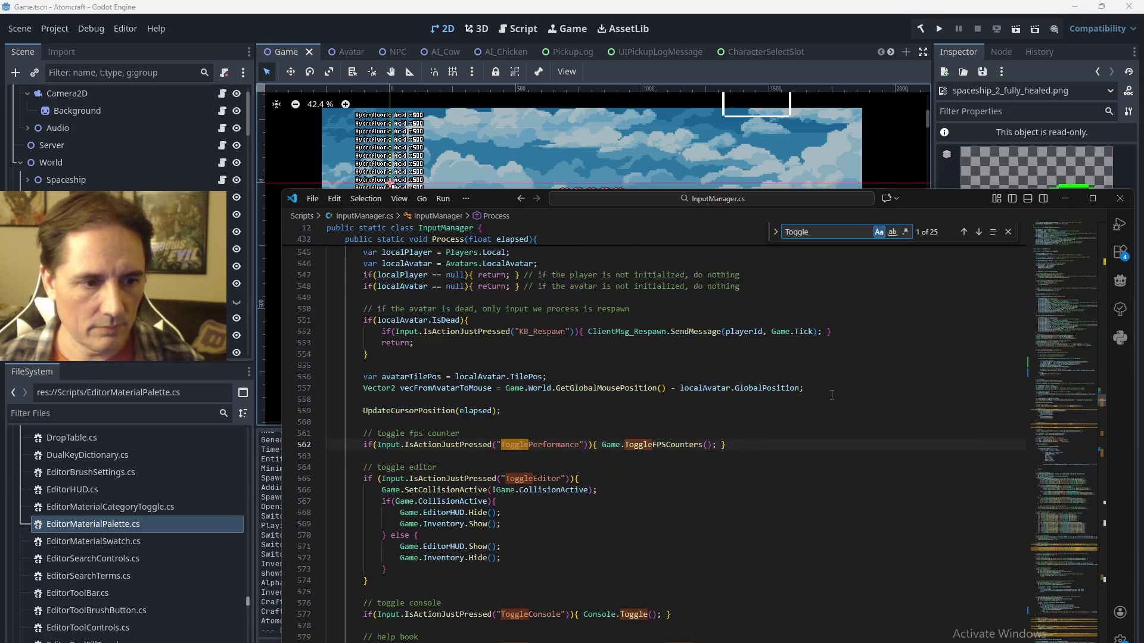
key(Return)
key(Return)
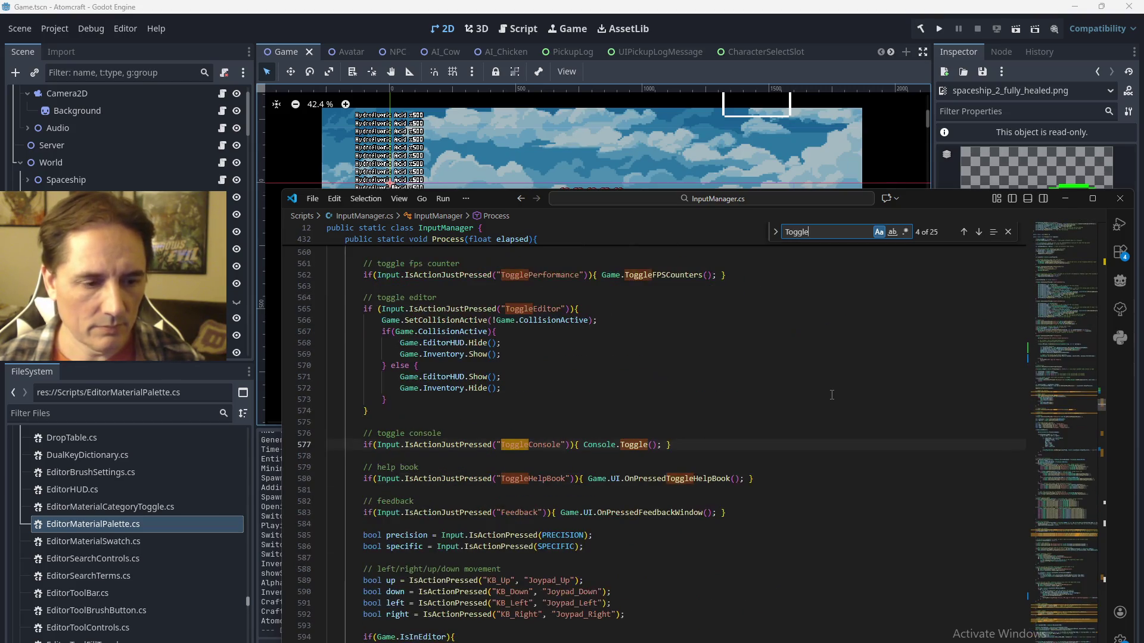
key(Return)
key(Return)
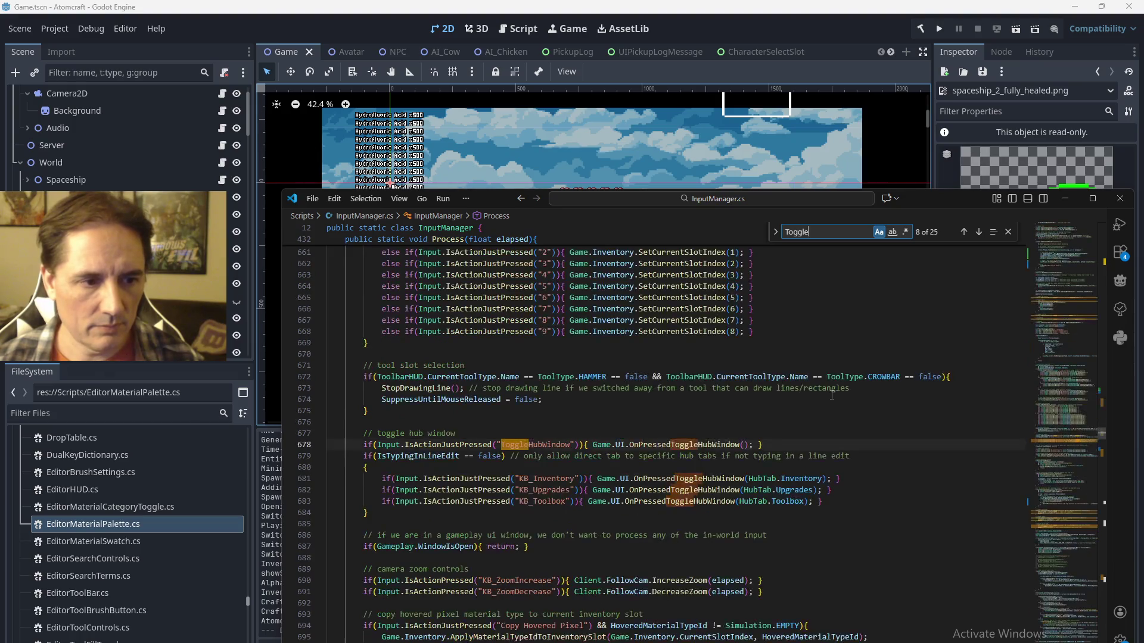
key(Escape)
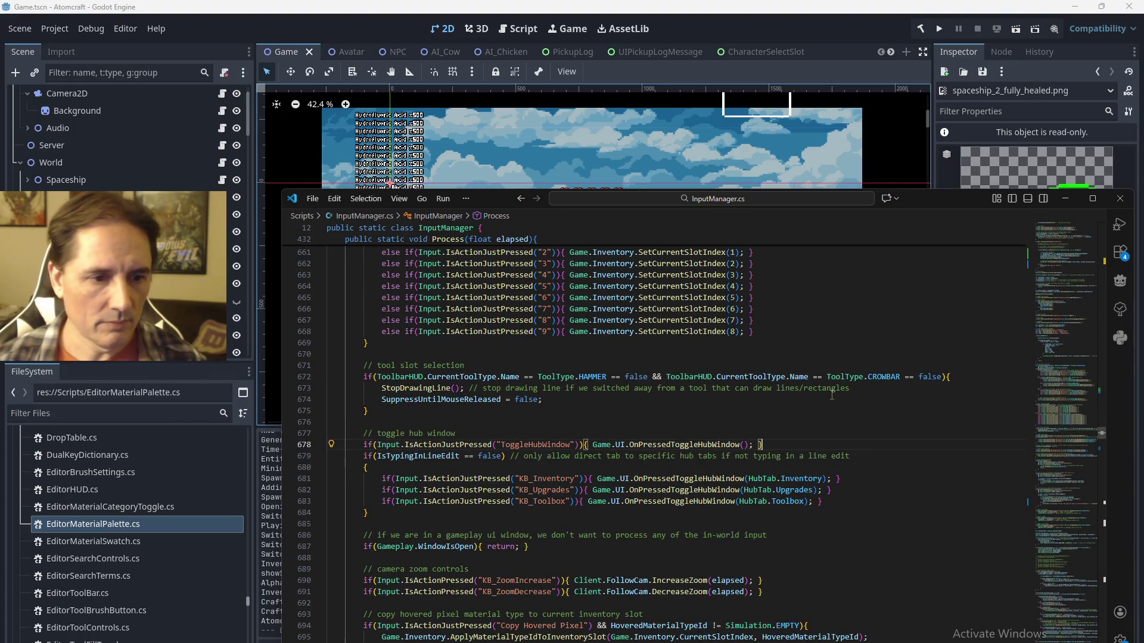
key(Left)
key(Left)
key(Left)
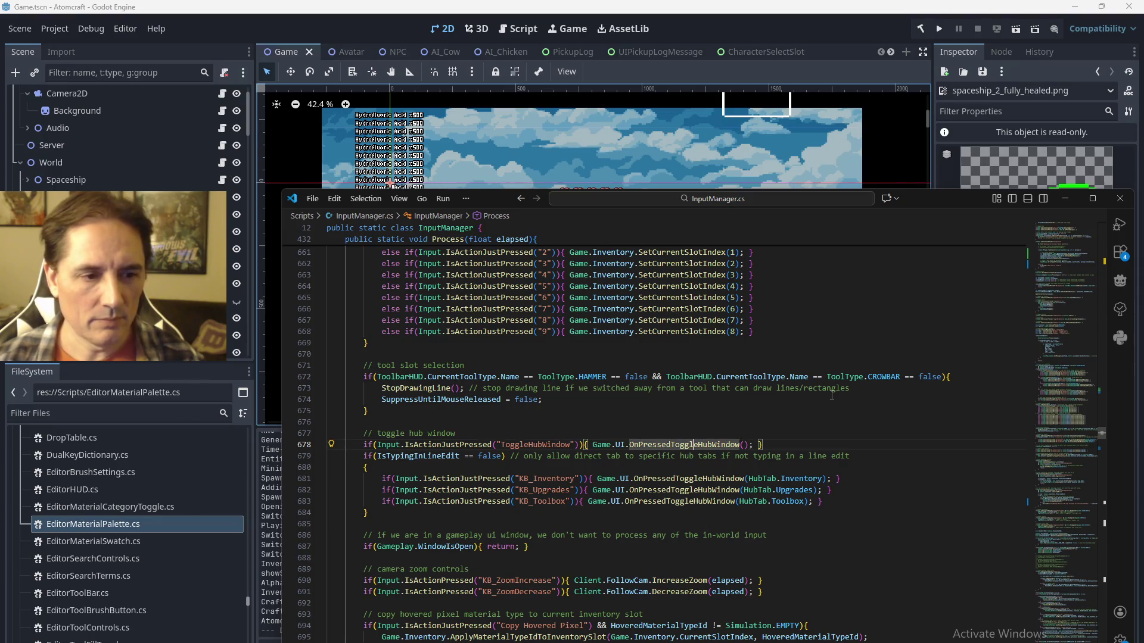
key(F12)
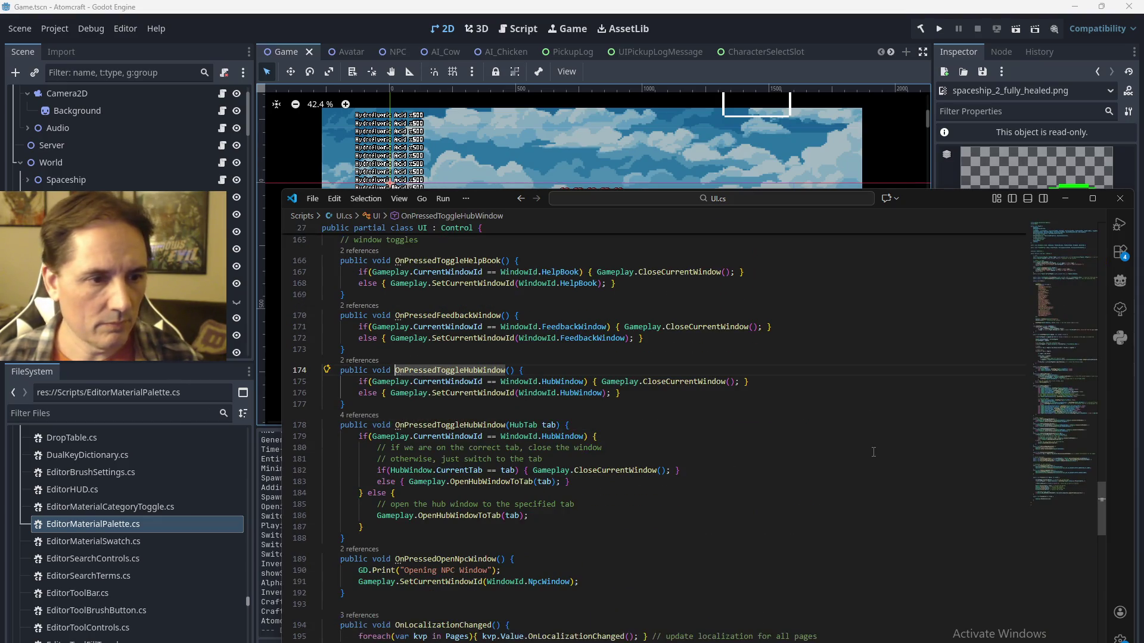
Add an else-if branch after the first check and make its comparison an equality test.
key(Down)
key(End)
key(Return)
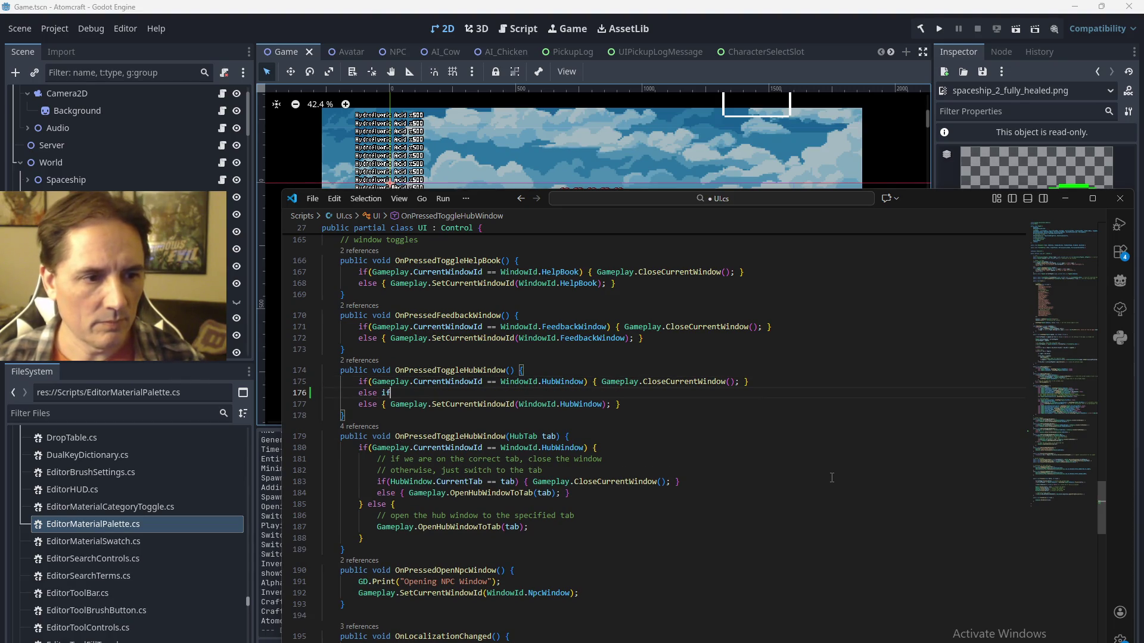
key(Tab)
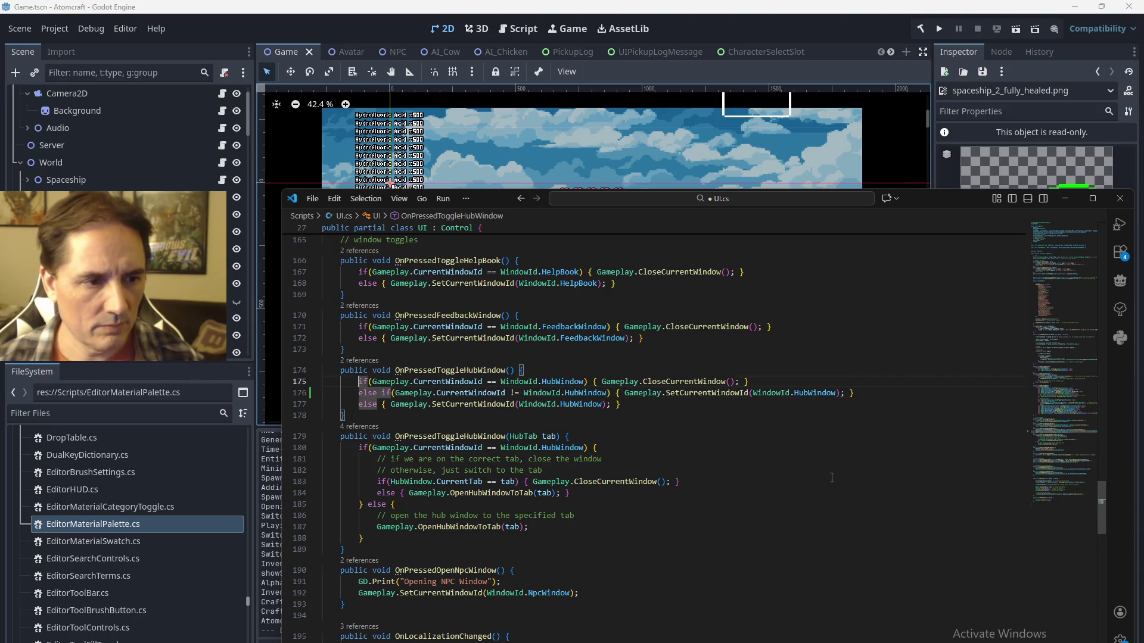
key(Up)
key(ctrl+Right)
key(ctrl+Right)
key(ctrl+Right)
key(Down)
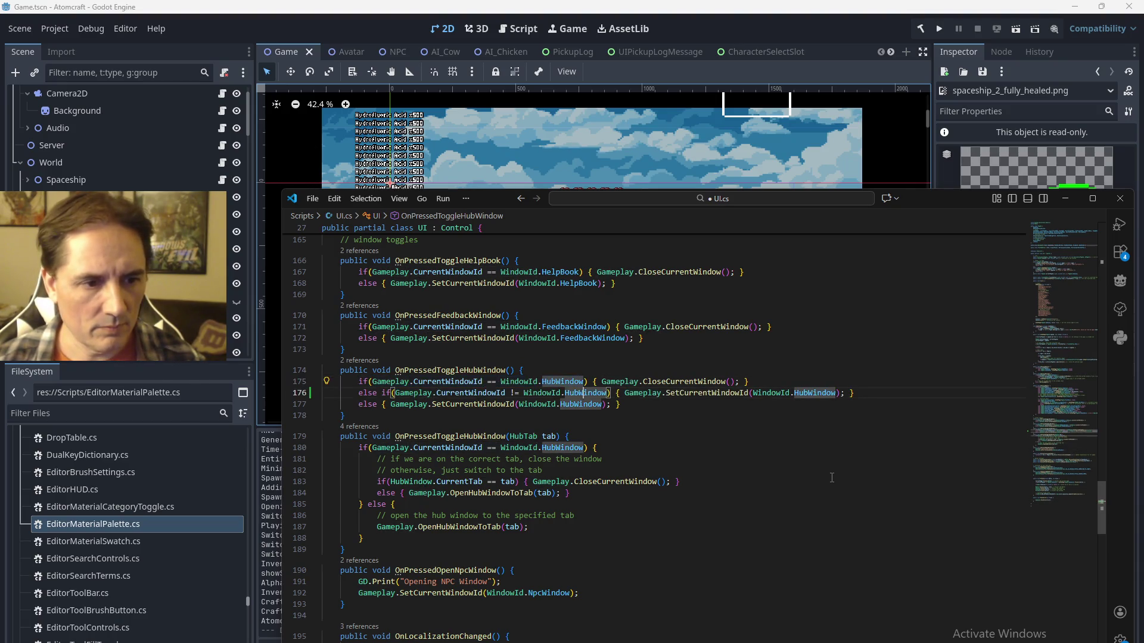
key(ctrl+Left)
key(ctrl+Left)
key(ctrl+Left)
key(shift+Right)
text(=)
key(ctrl+Right)
key(ctrl+Right)
key(ctrl+Right)
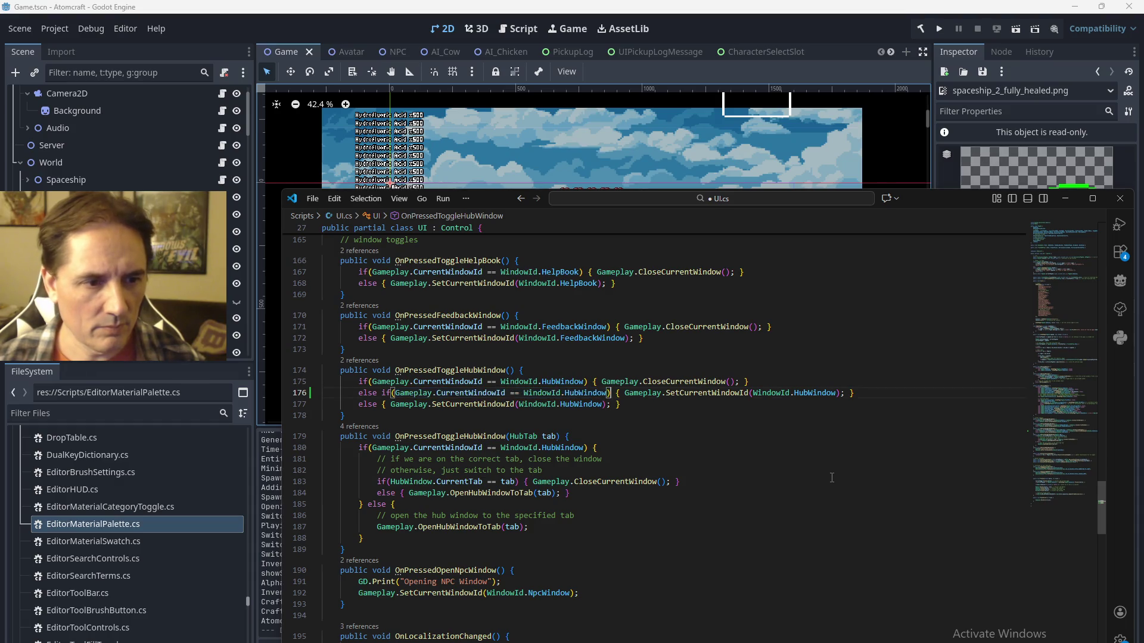
Change the HubWindow references on line 176 to NpcWindow.
key(ctrl+Right)
key(ctrl+Left)
key(ctrl+Left)
key(ctrl+Left)
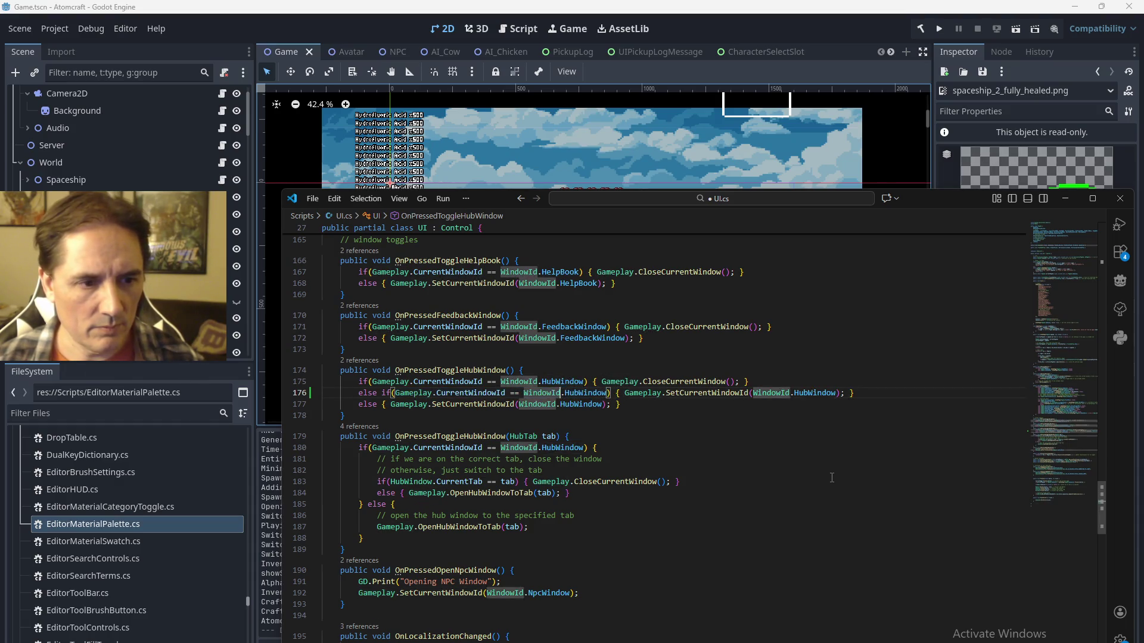
key(ctrl+Delete)
text(Npc)
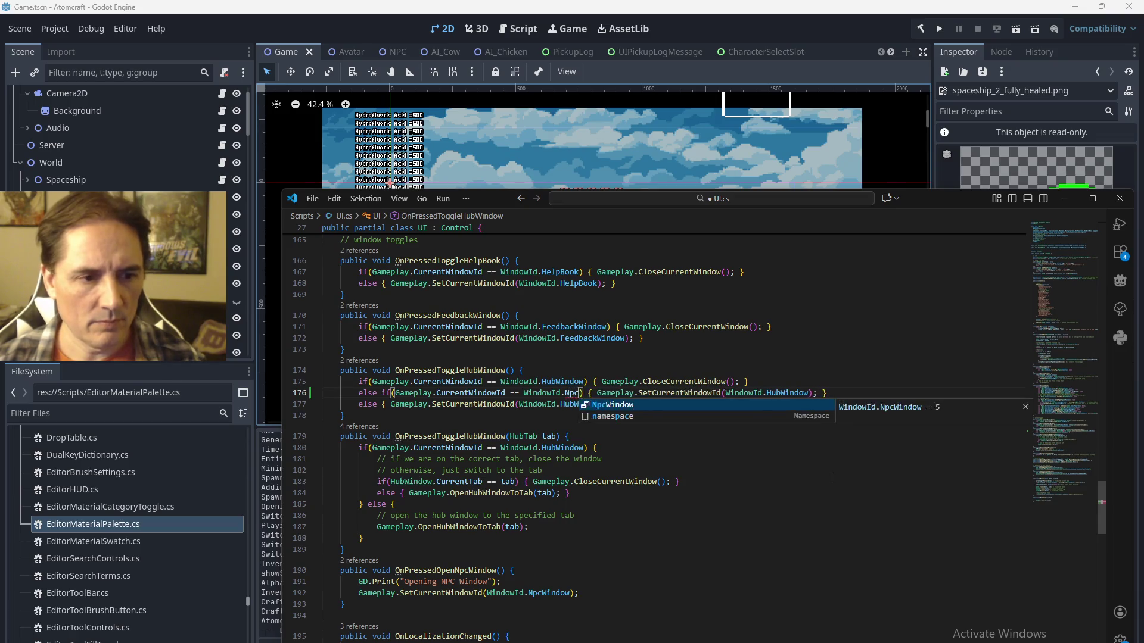
key(Tab)
key(ctrl+shift+Left)
key(ctrl+c)
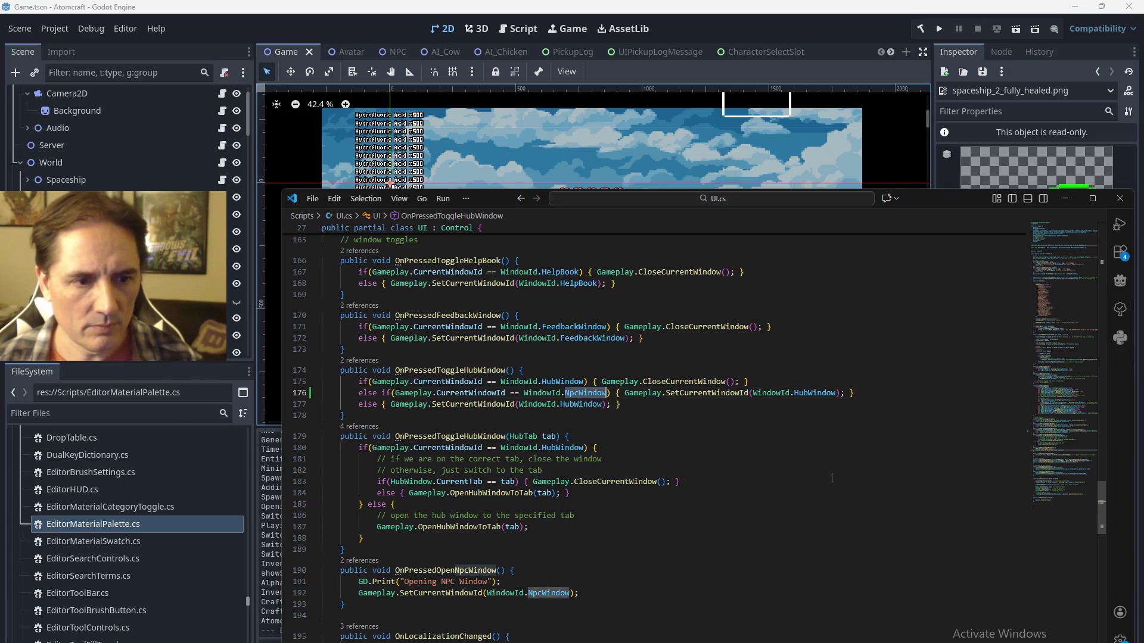
key(ctrl+Right)
key(ctrl+Right)
key(ctrl+Right)
key(ctrl+shift+Right)
key(ctrl+v)
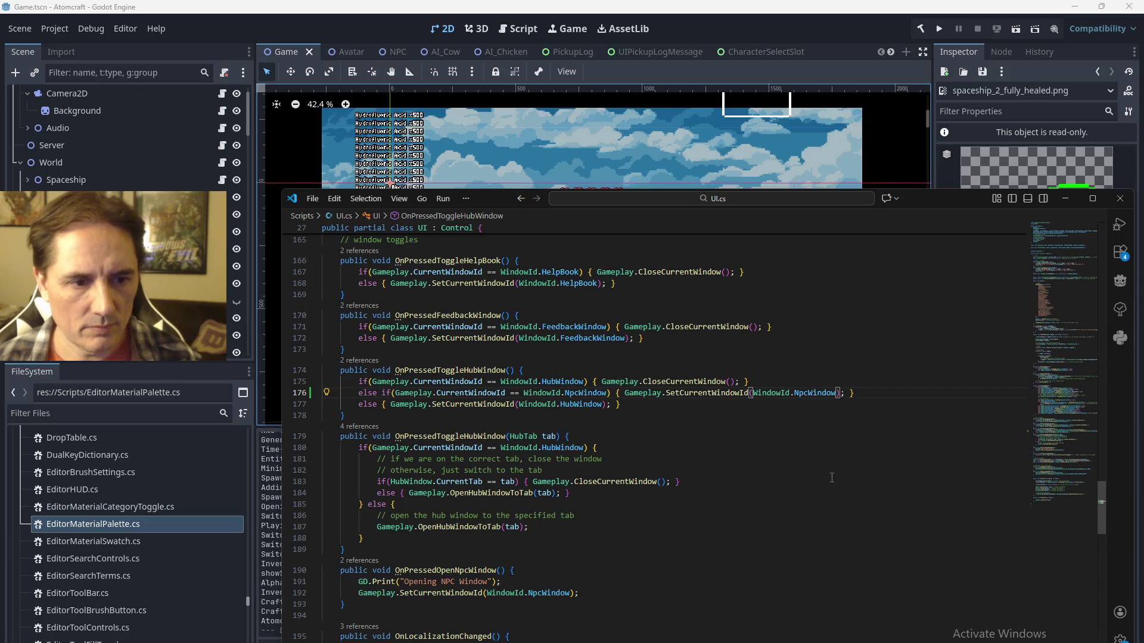
Replace the branch's SetCurrentWindowId call with Gameplay.CloseCurrentWindow() copied from line 175.
key(Home)
key(Home)
key(Up)
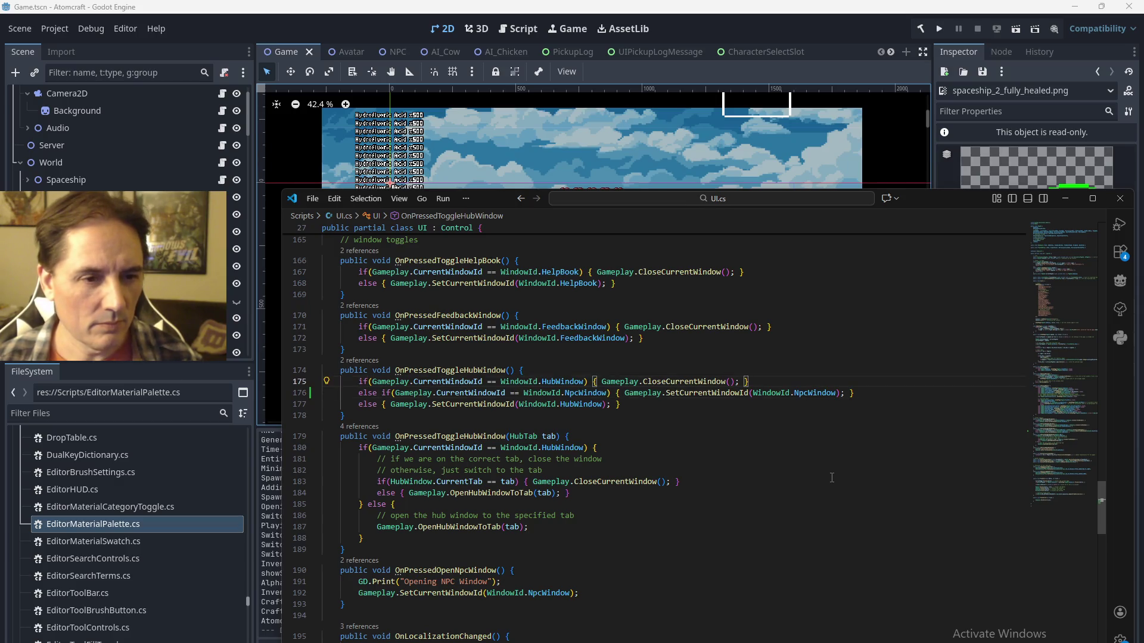
key(ctrl+Right)
key(ctrl+Right)
key(ctrl+Right)
key(ctrl+shift+Right)
key(ctrl+shift+Right)
key(ctrl+shift+Right)
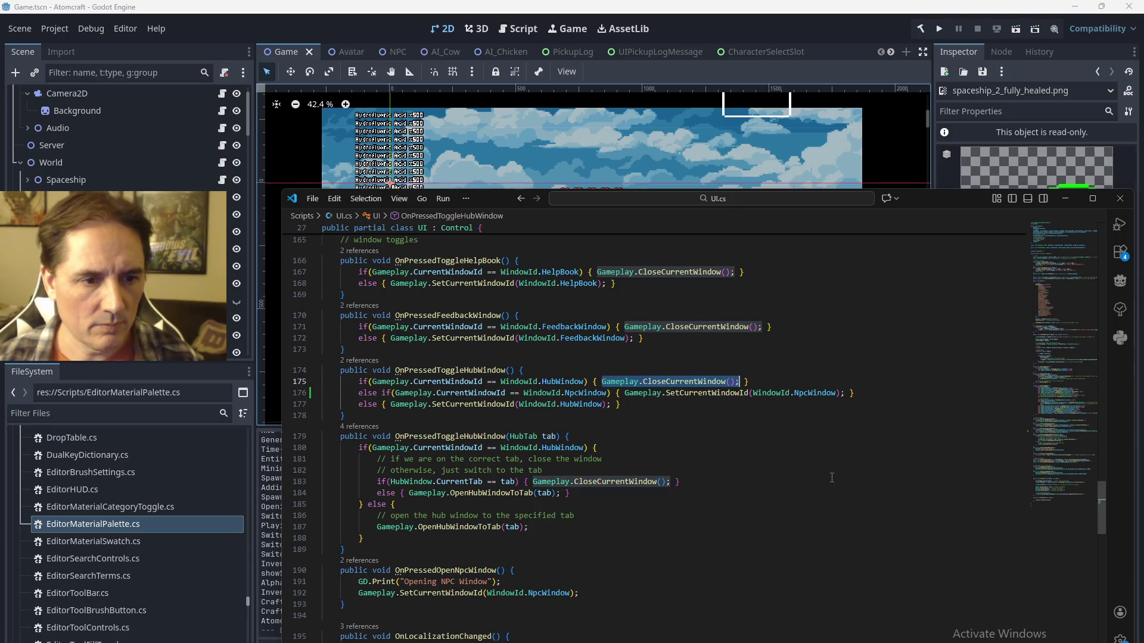
key(Down)
key(ctrl+Right)
key(ctrl+shift+Right)
key(ctrl+shift+Right)
key(ctrl+shift+Right)
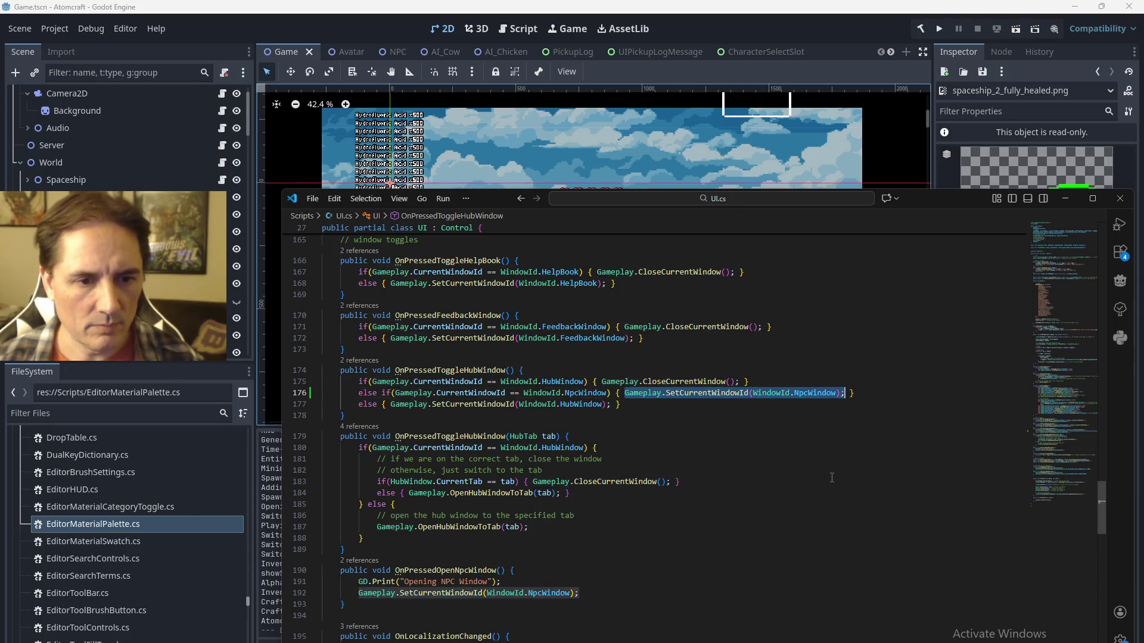
key(ctrl+v)
key(Up)
key(Up)
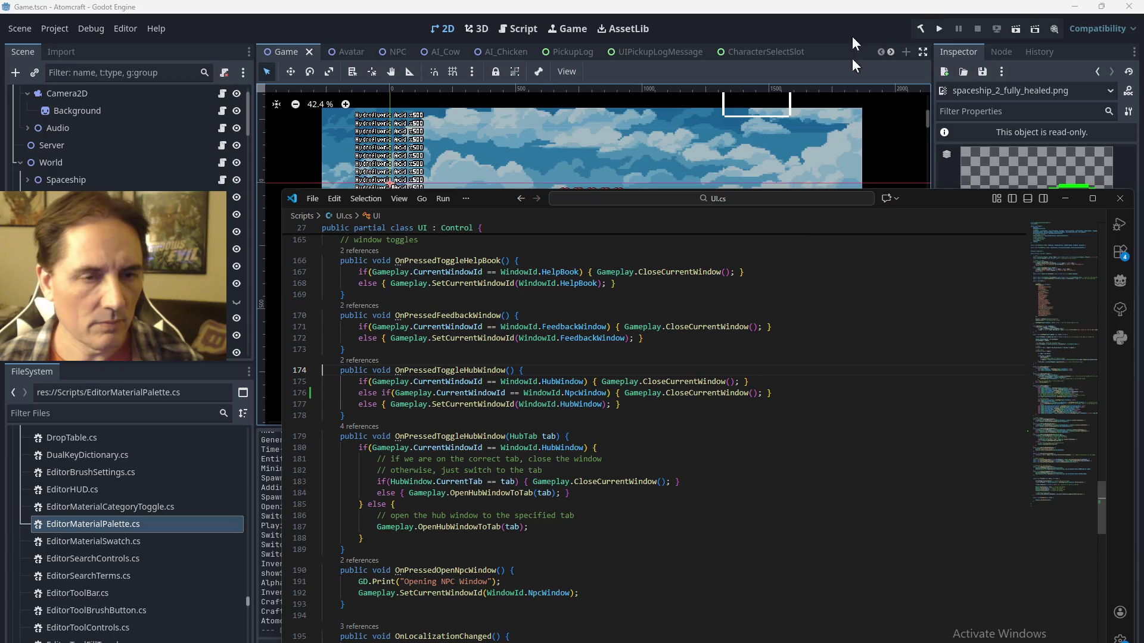
Run the project with F5, pick the Snow profile and load the Enchanted Orb world.
click(852, 58)
key(F5)
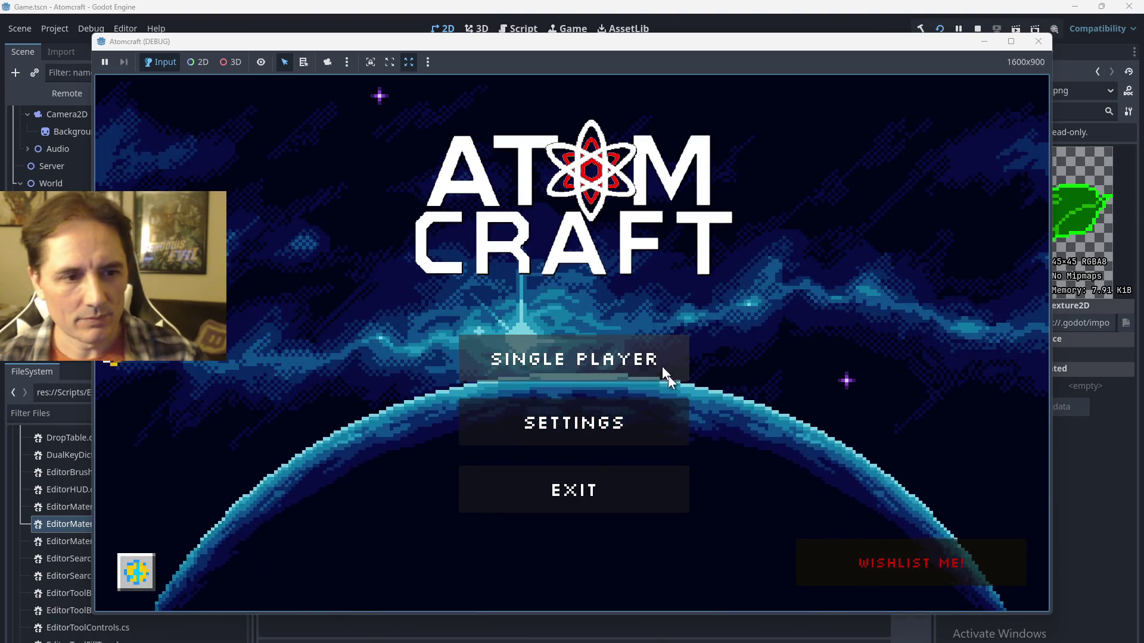
click(662, 366)
scroll(608, 344, down, 3)
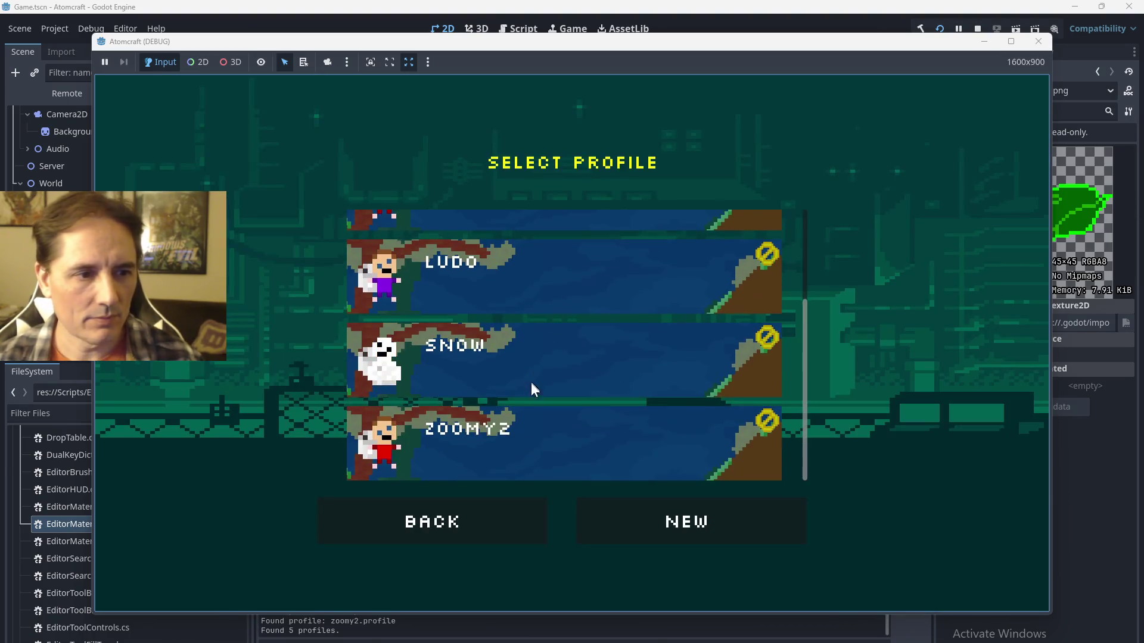
click(531, 381)
click(556, 360)
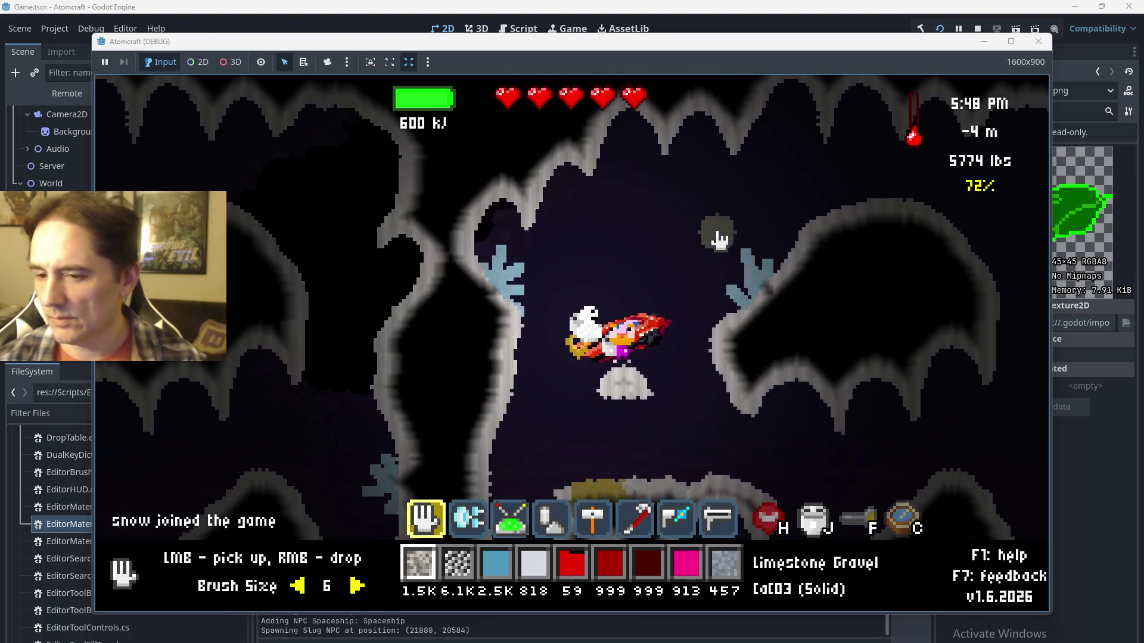
Repeatedly open and close the NPC window and inventory, then talk to the NPC again.
key(Return)
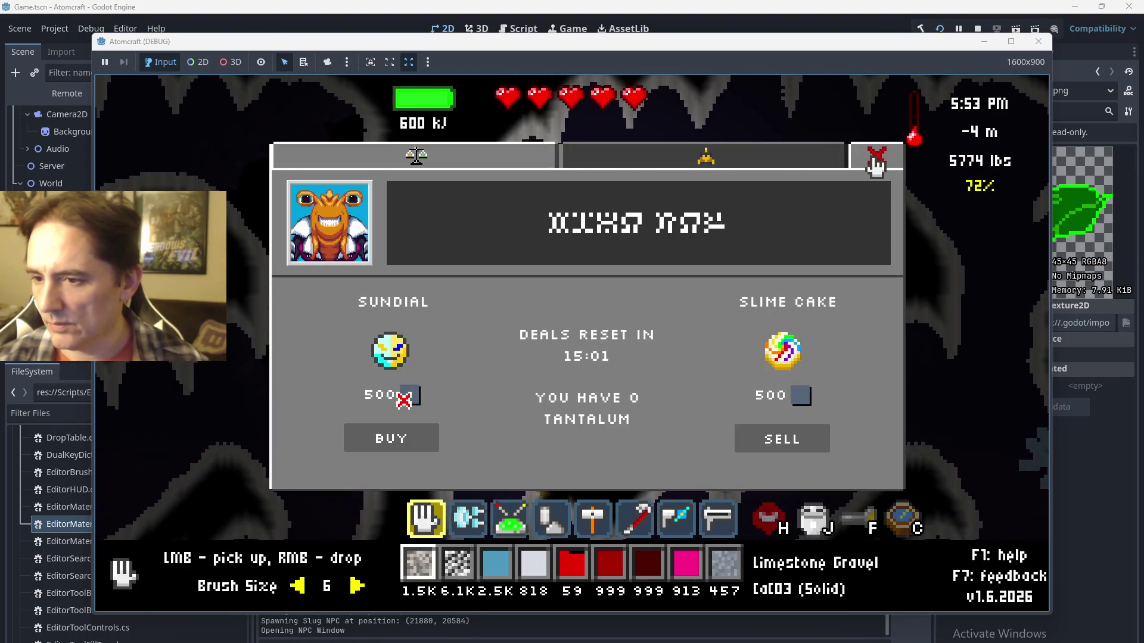
key(Escape)
key(i)
key(Escape)
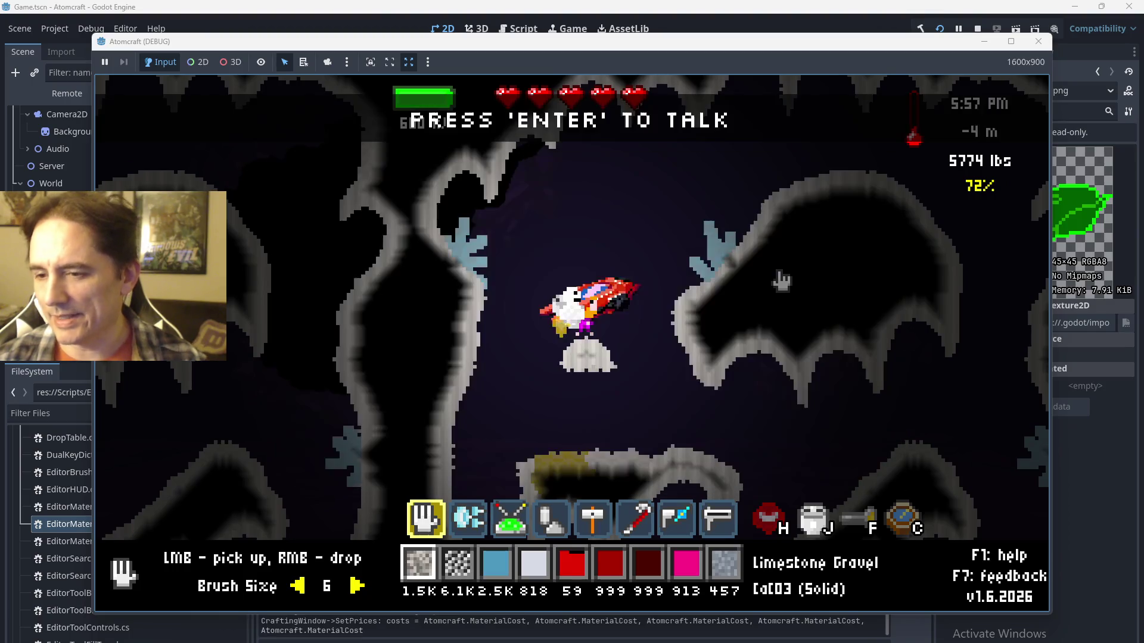
key(Return)
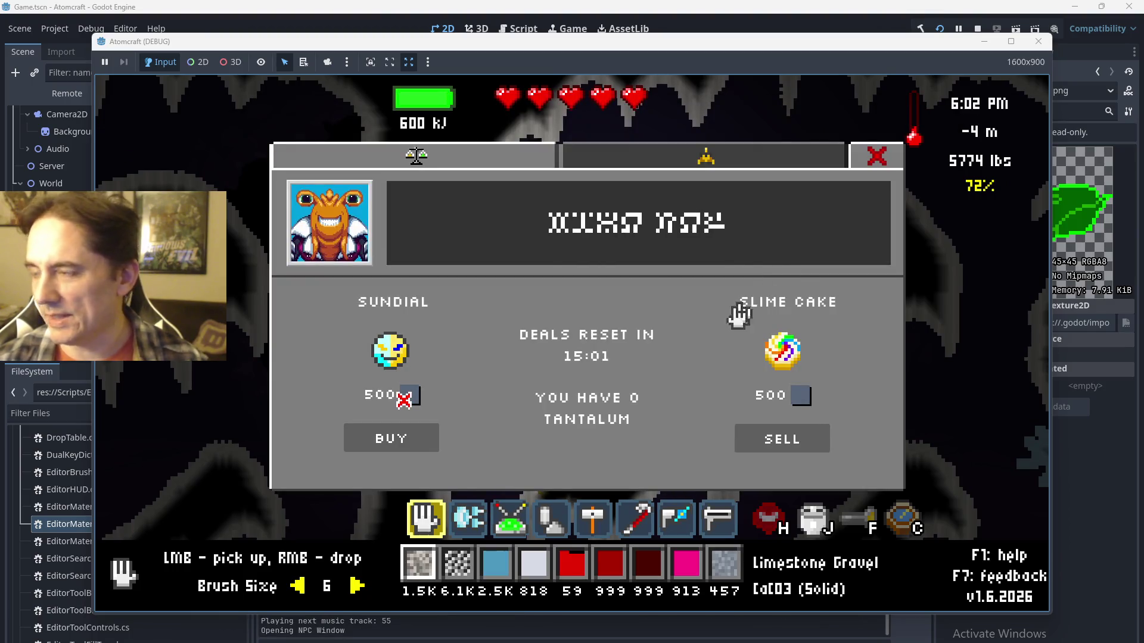
key(Escape)
key(a)
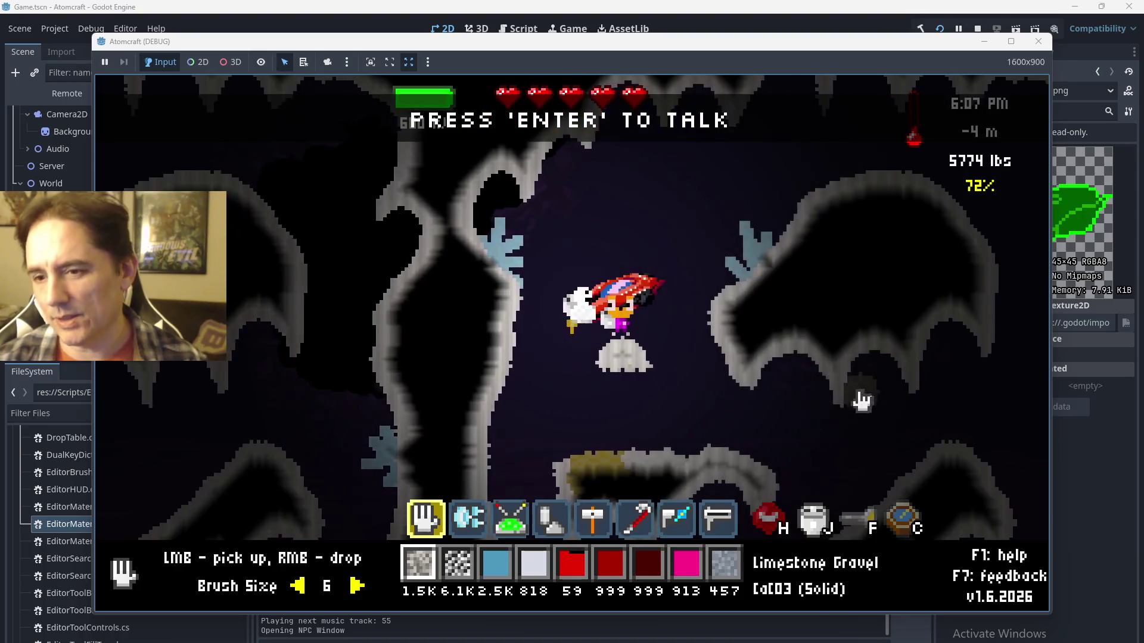
key(i)
key(i)
key(i)
key(i)
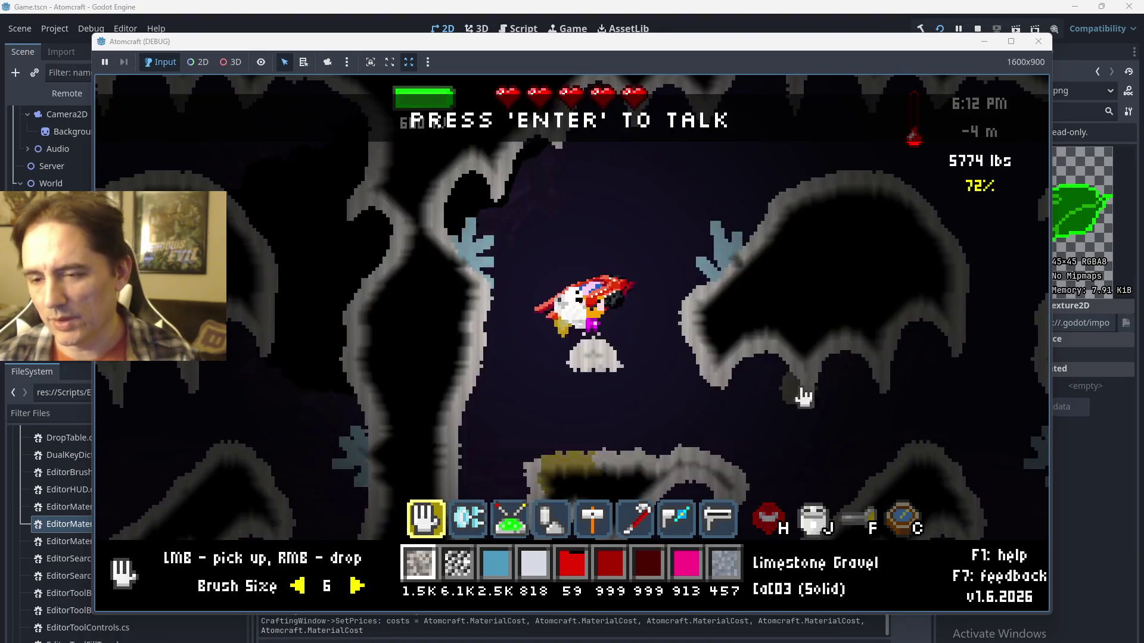
key(i)
key(i)
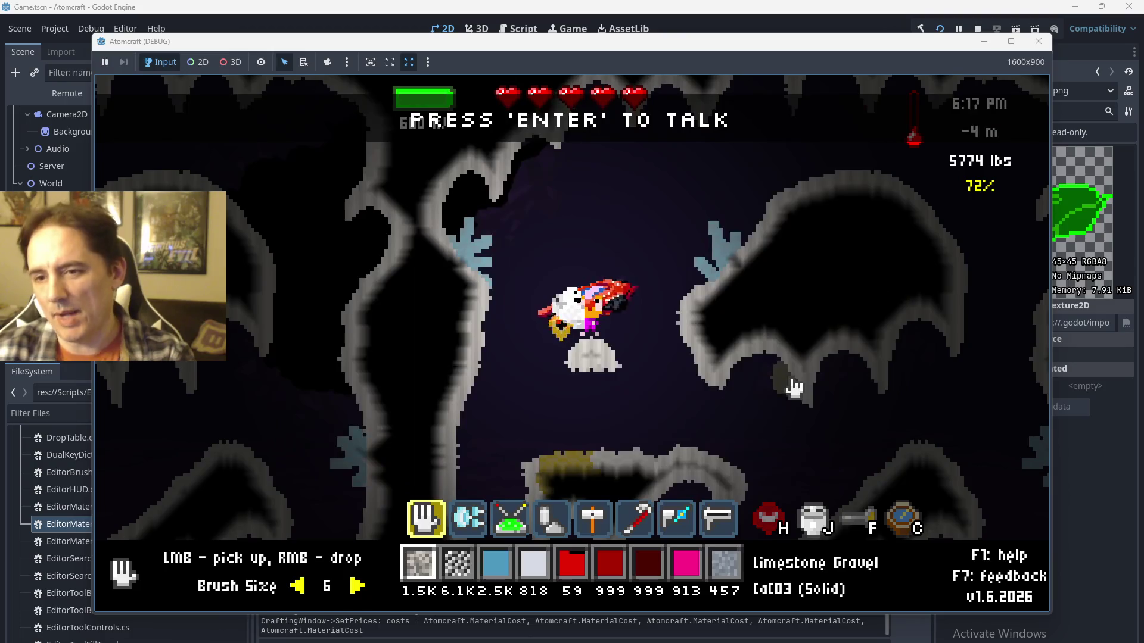
key(i)
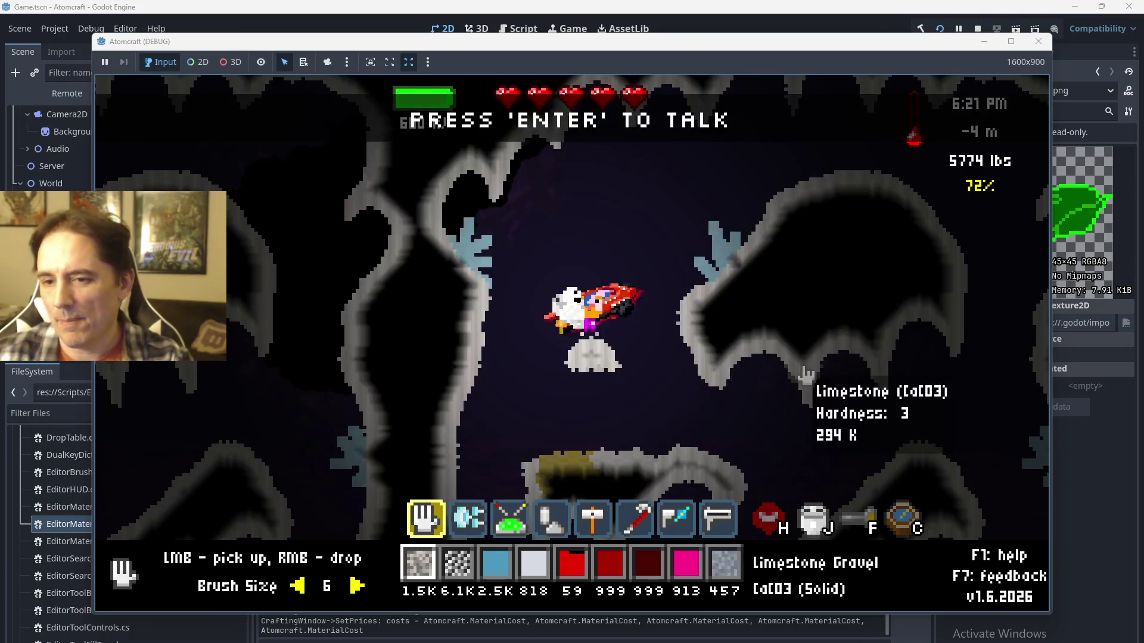
key(Return)
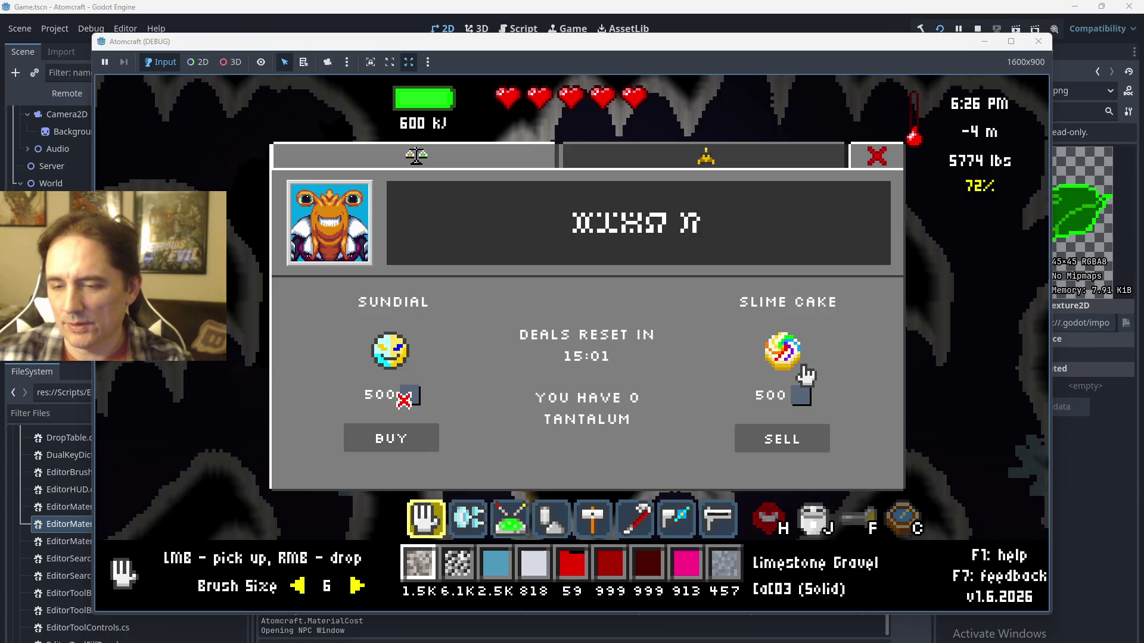
Switch the NPC window between ship-repair and Trade tabs four times.
click(585, 173)
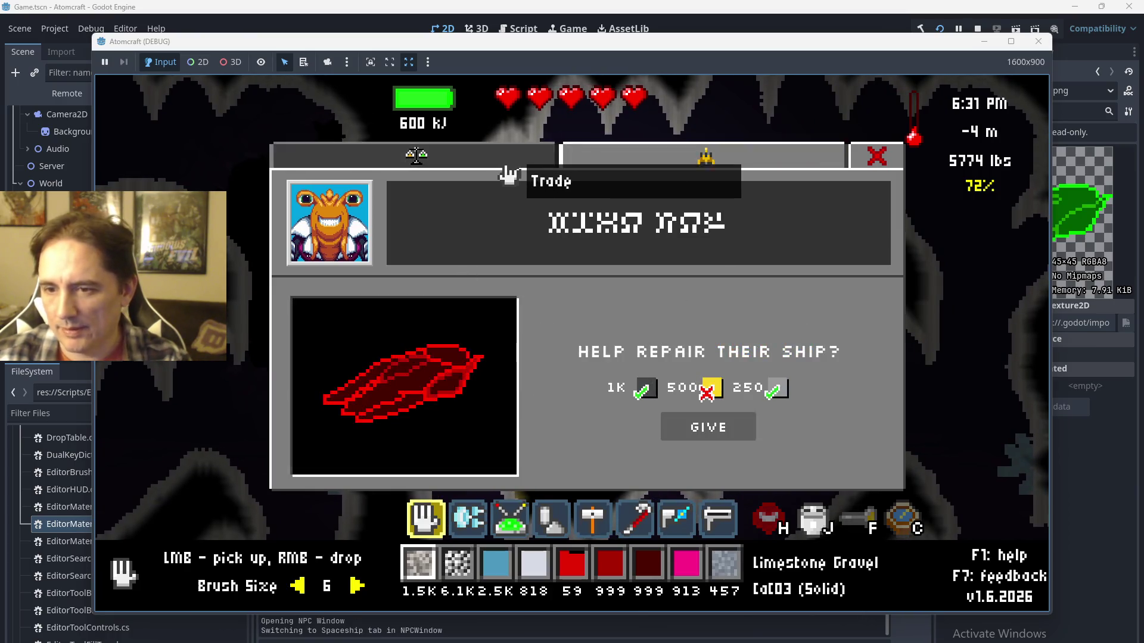
click(503, 173)
click(710, 168)
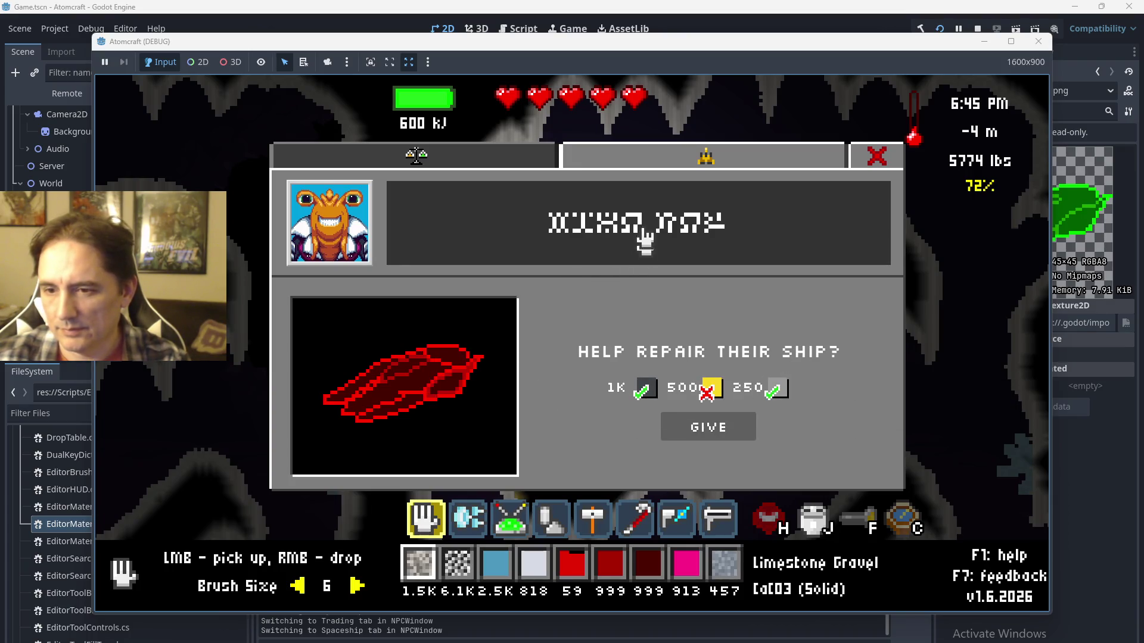
click(482, 164)
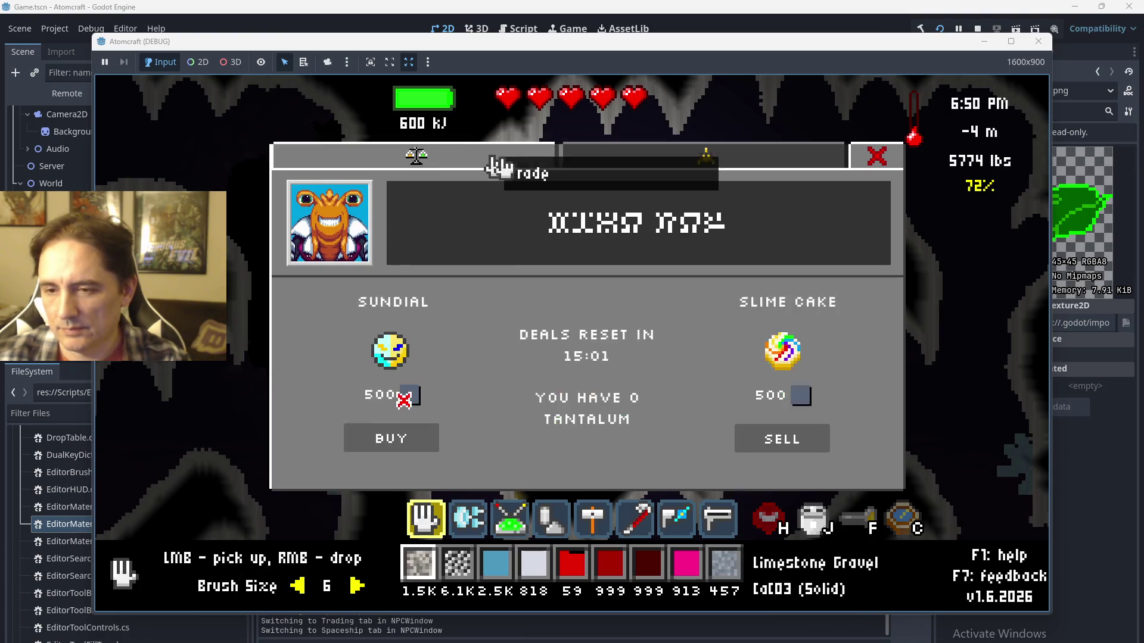
click(637, 166)
click(500, 165)
click(571, 167)
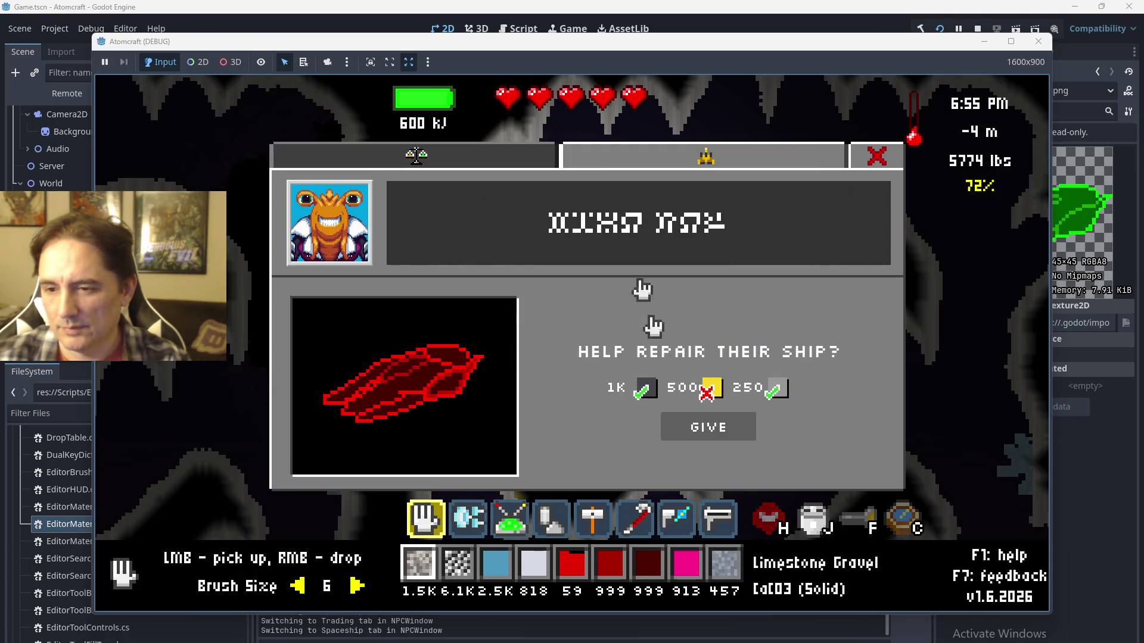
click(460, 167)
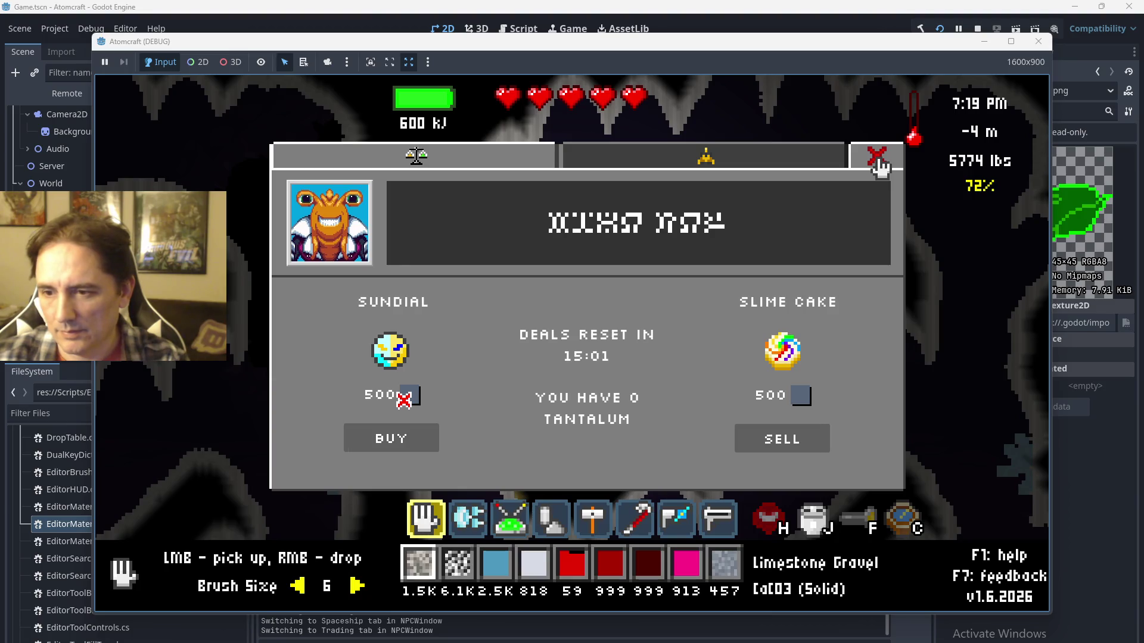
Close and reopen the NPC trade window, leaving it open on the Sundial deal.
click(877, 161)
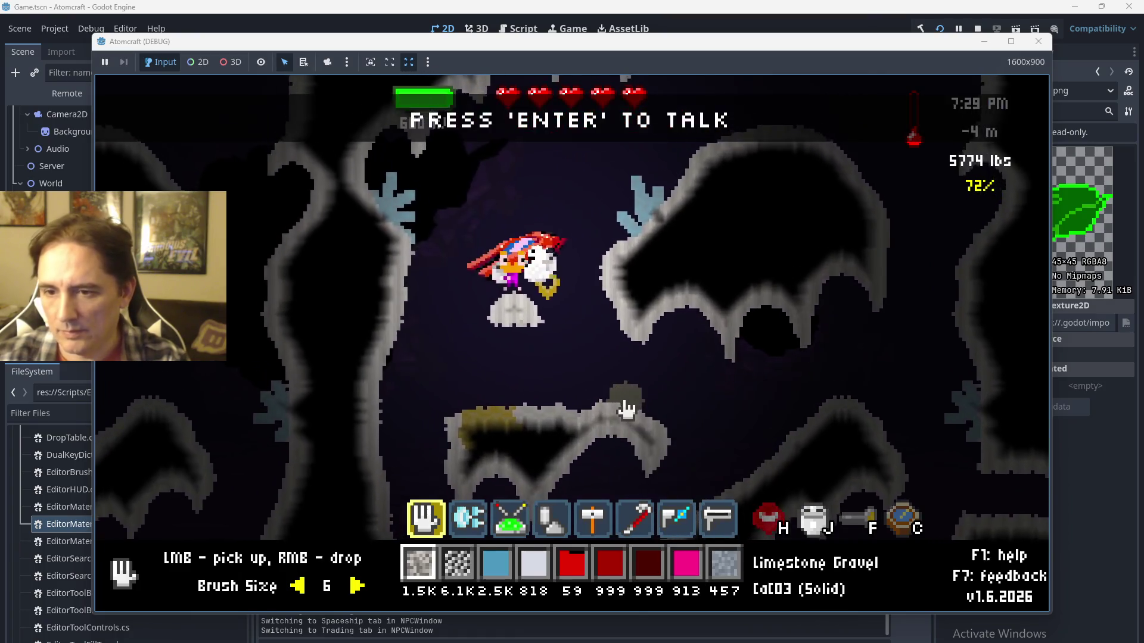
key(Return)
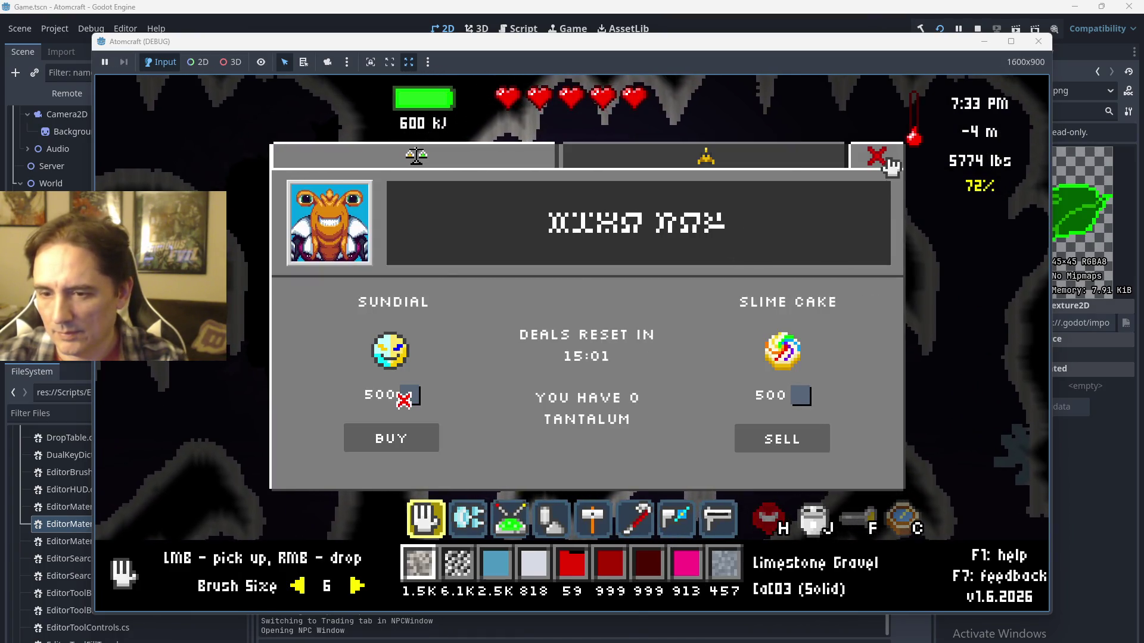
click(889, 162)
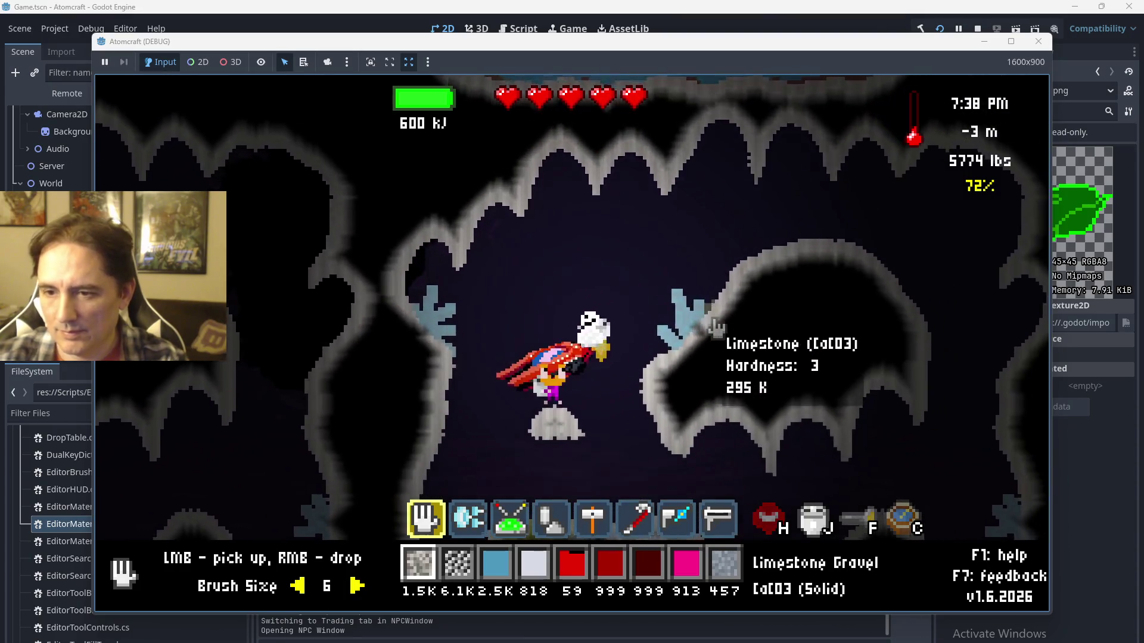
key(Return)
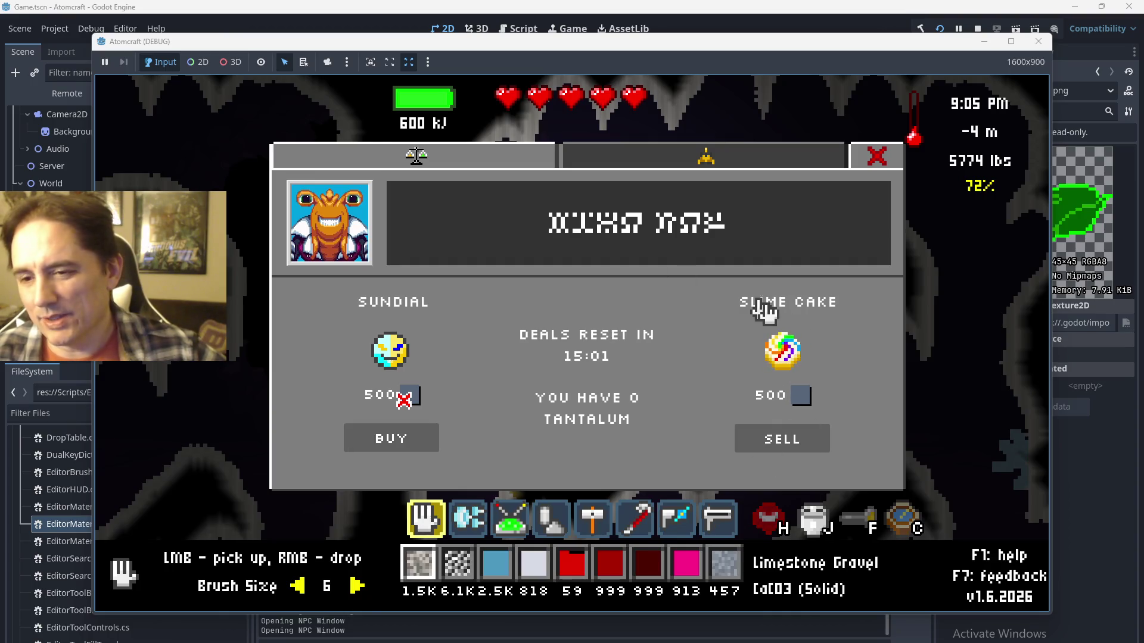
Stop the running Atomcraft game and nudge the 2D viewport slightly.
click(971, 30)
scroll(544, 336, down, 1)
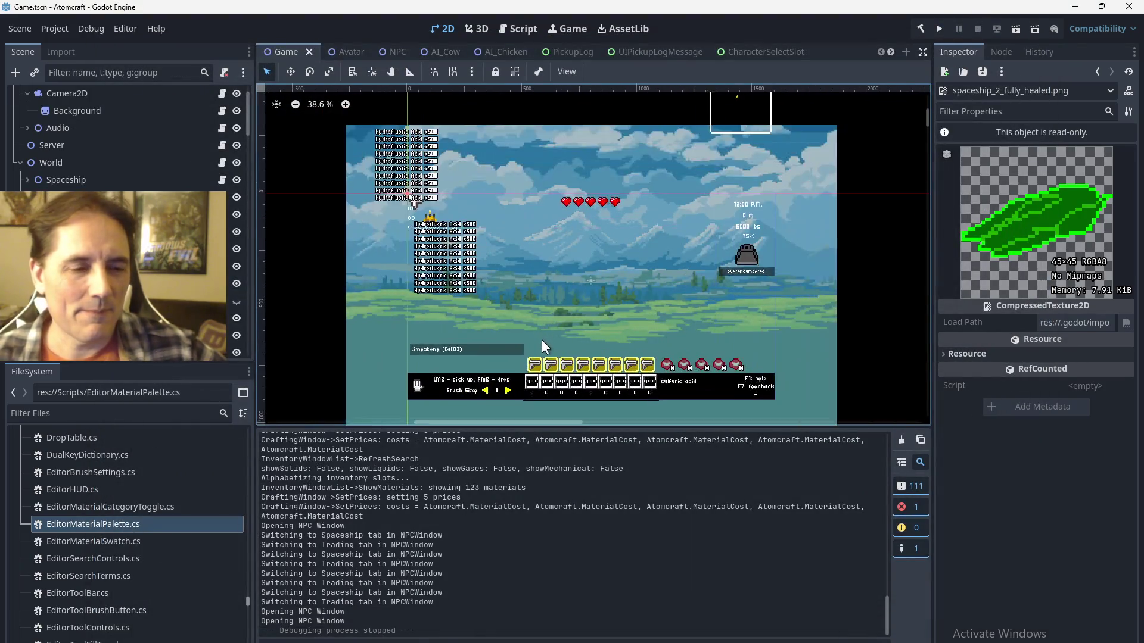
scroll(543, 327, down, 5)
scroll(543, 327, up, 5)
scroll(543, 326, down, 5)
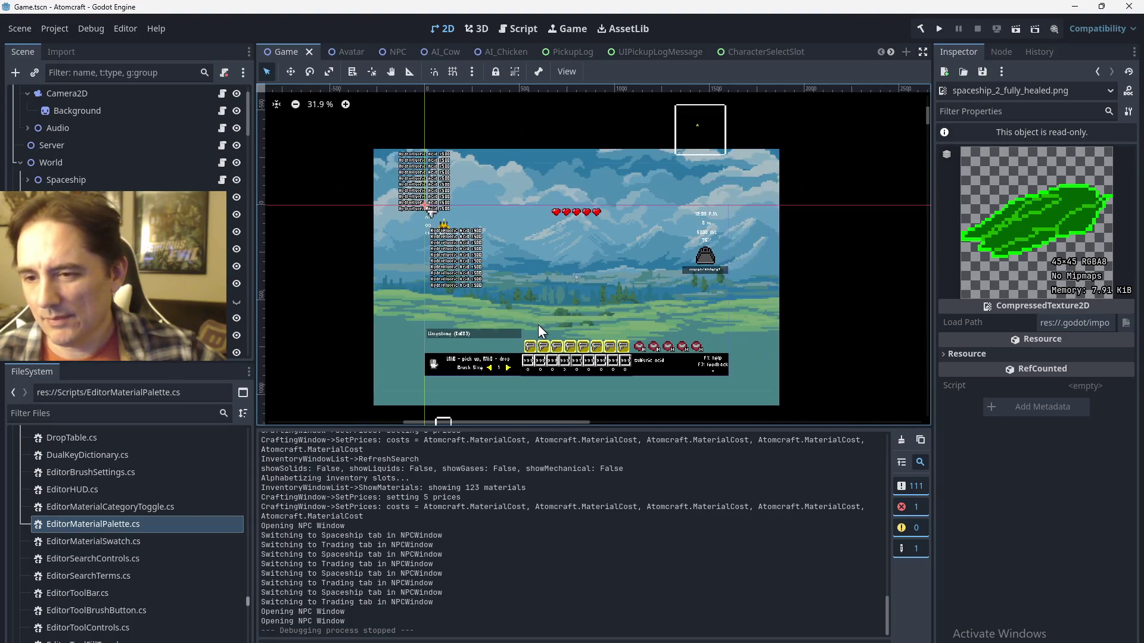
scroll(543, 328, up, 4)
drag(541, 323, 548, 308)
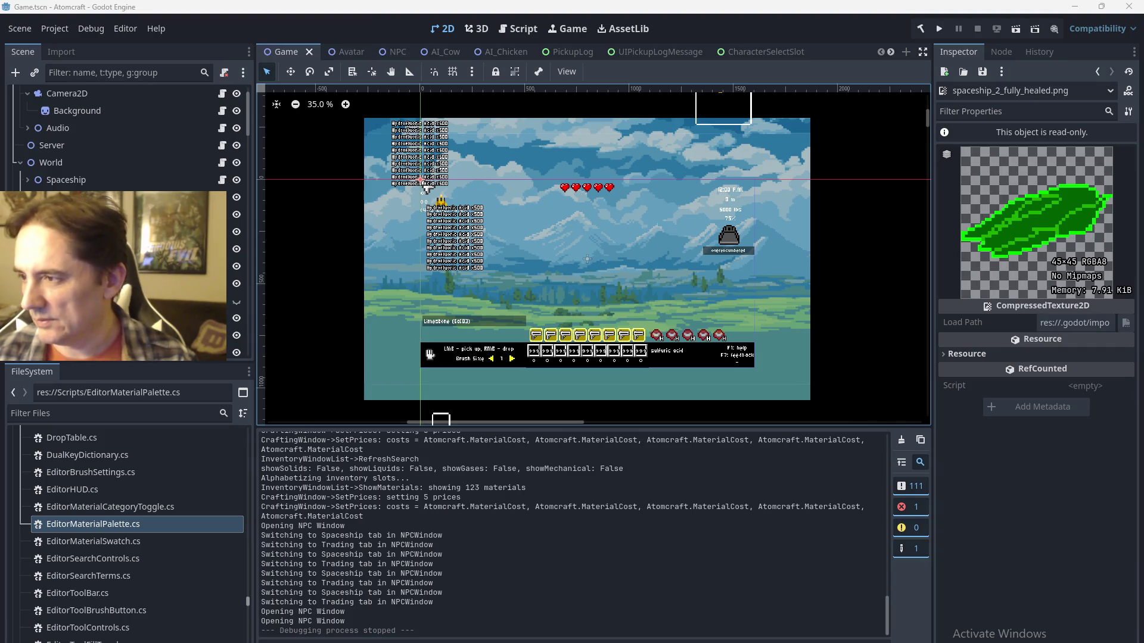
Save the scene, then commit all 44 files to main, summarised as work on npcType and npcWindow.
key(ctrl+s)
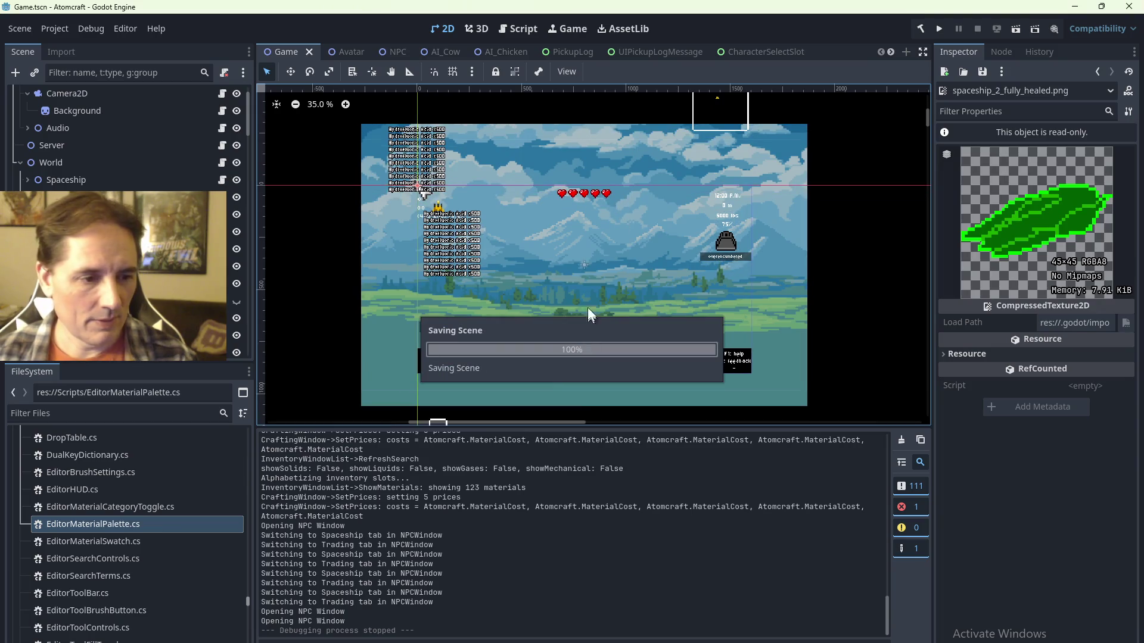
key(alt+Tab)
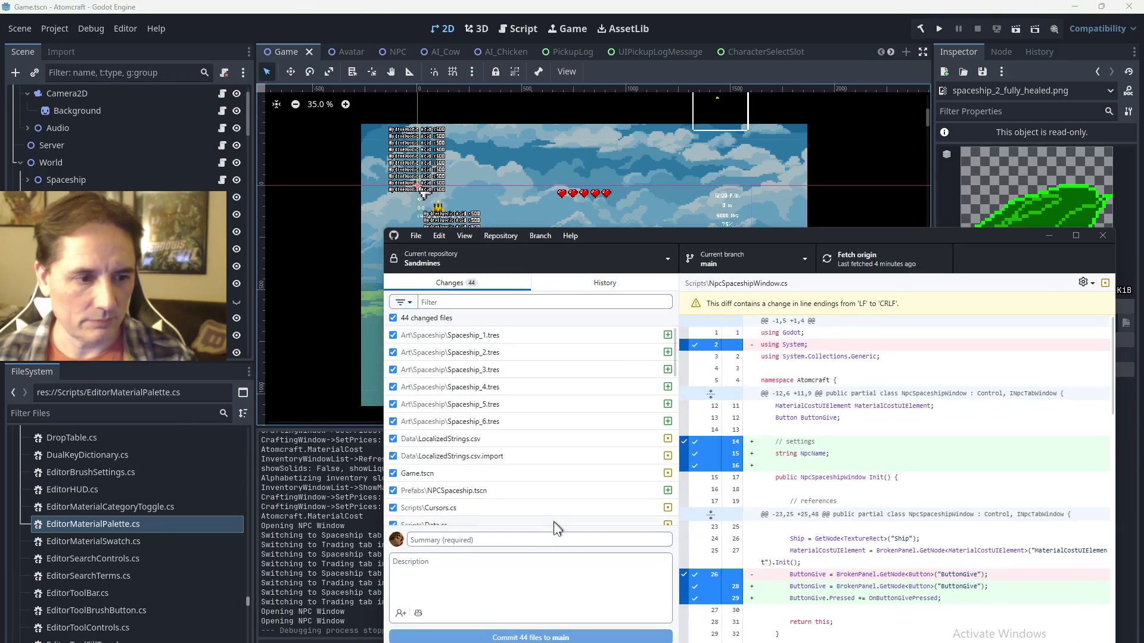
click(558, 539)
text(a bunch o)
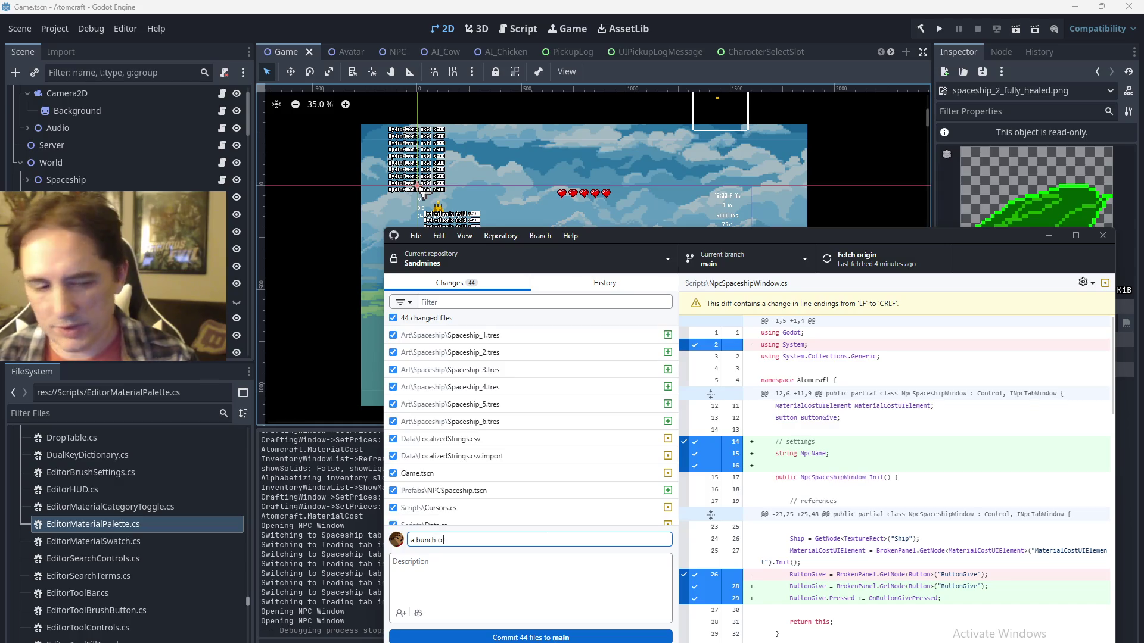
text(f work on the npc)
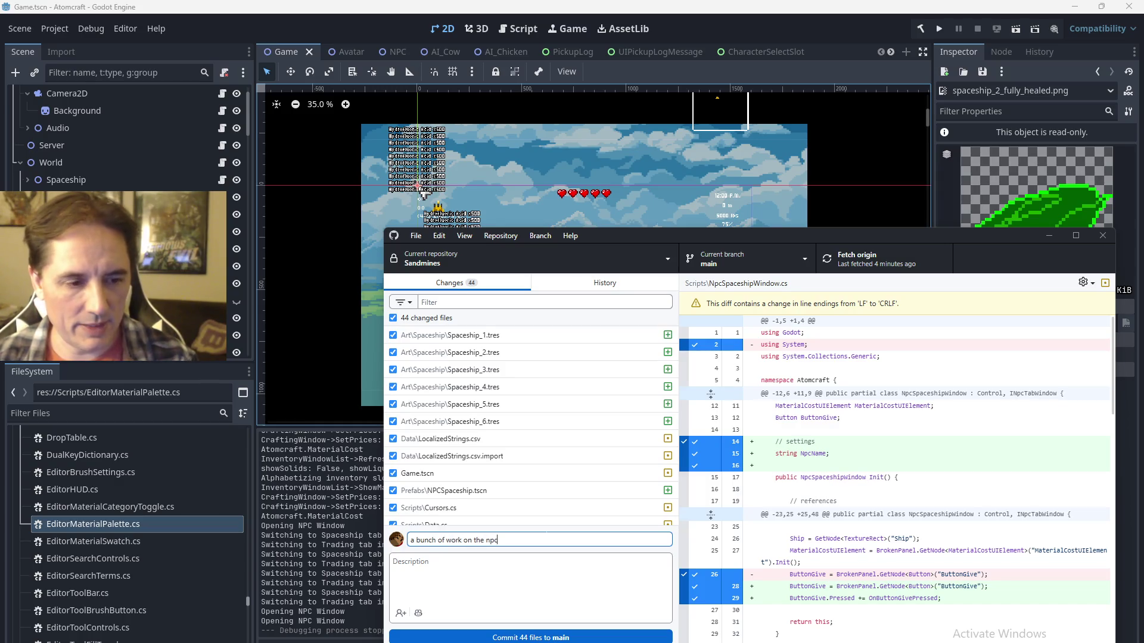
key(BackSpace)
key(BackSpace)
key(BackSpace)
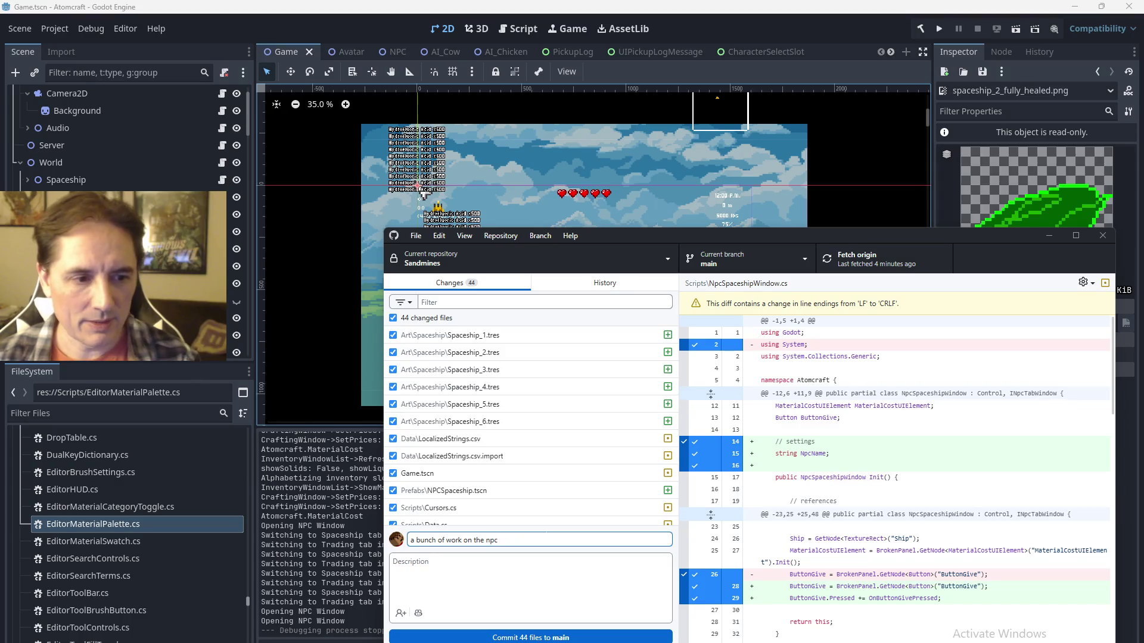
text(Type and the npcWindow)
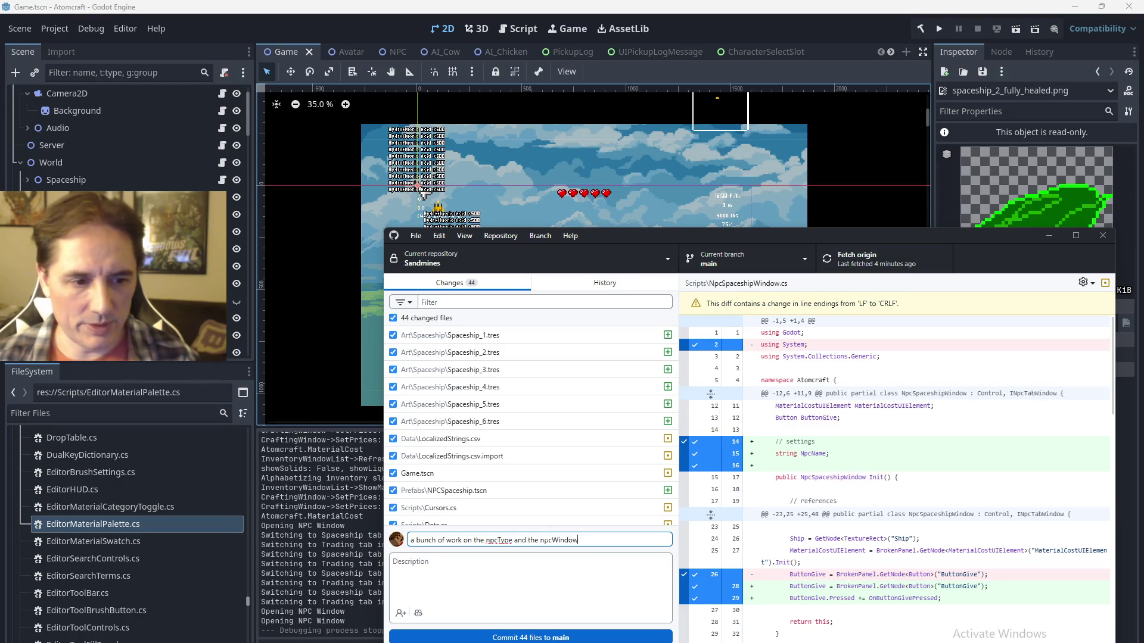
key(ctrl+Return)
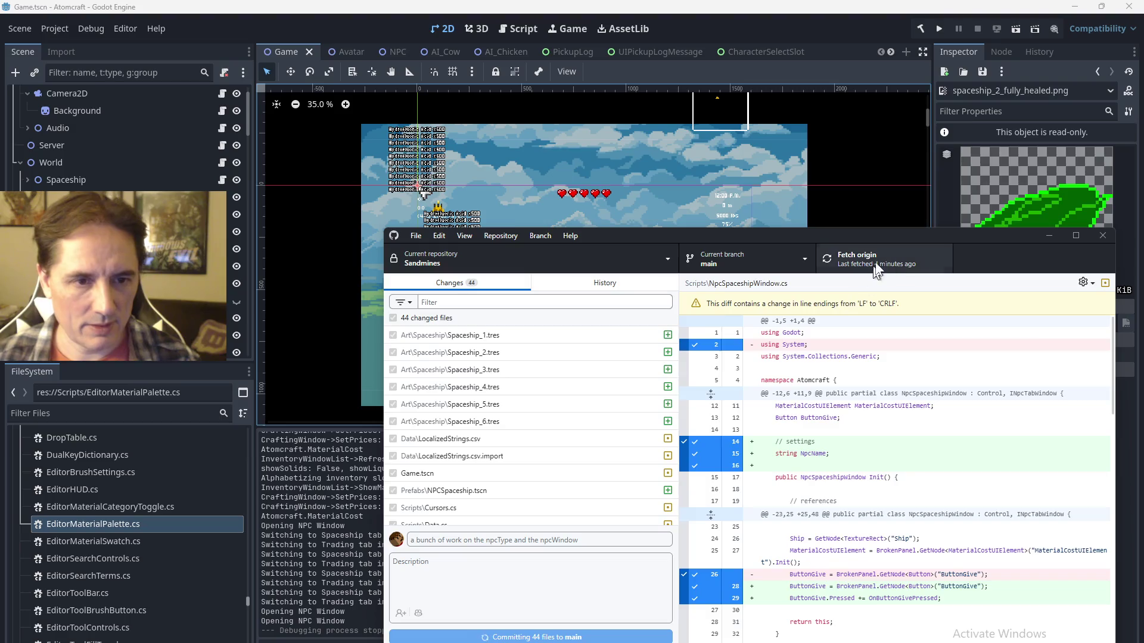
Fetch origin and minimize GitHub Desktop.
click(878, 255)
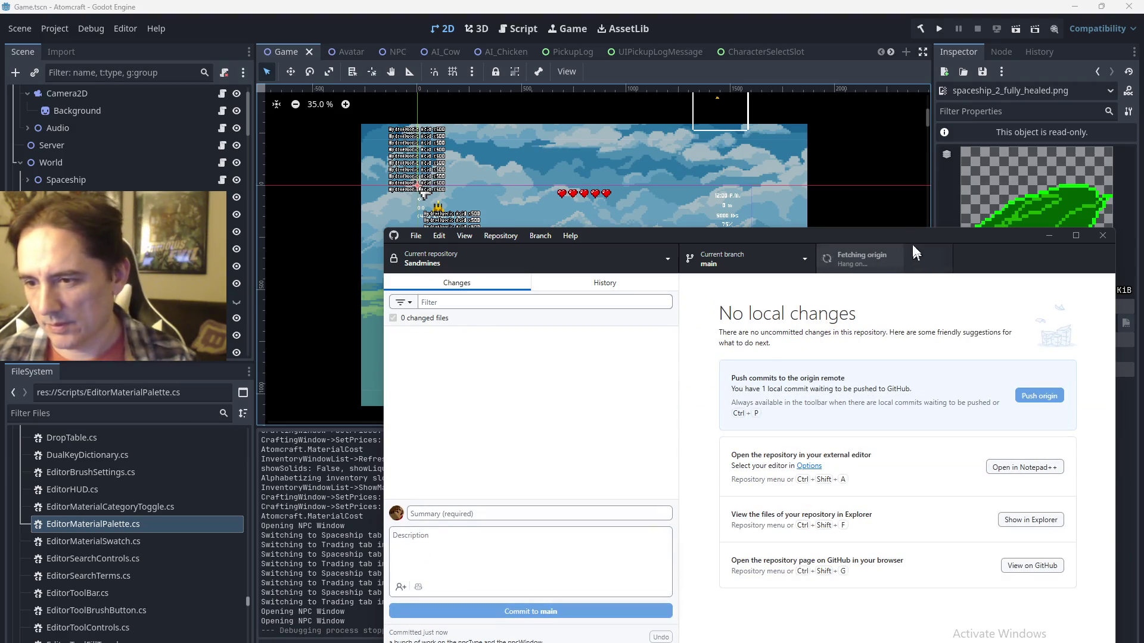
drag(904, 235, 891, 234)
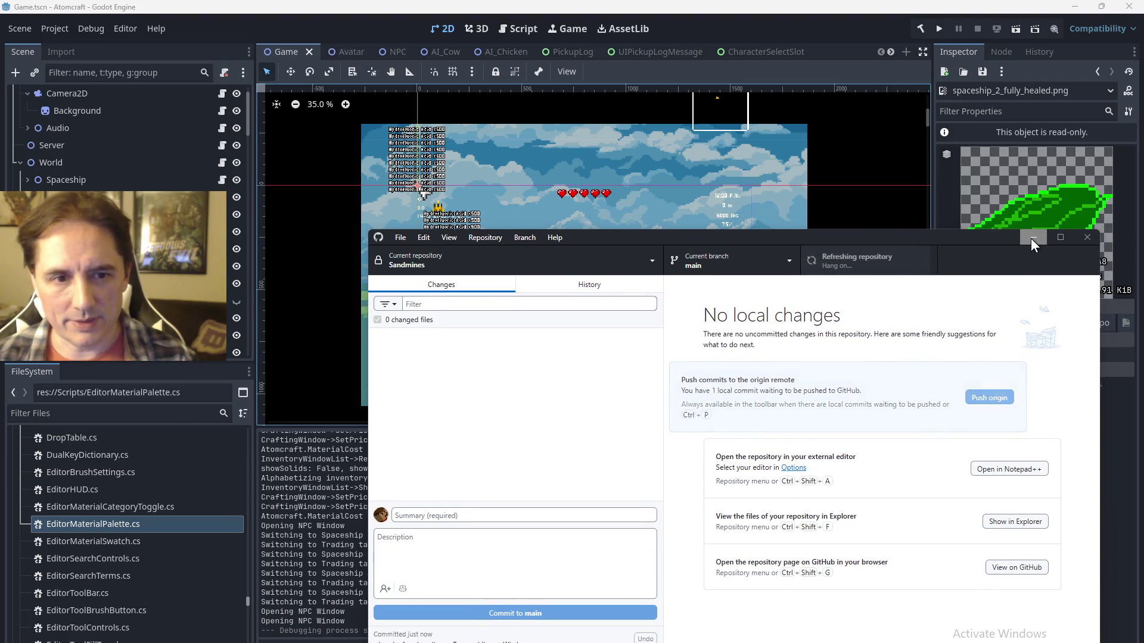
click(1033, 236)
scroll(663, 233, down, 1)
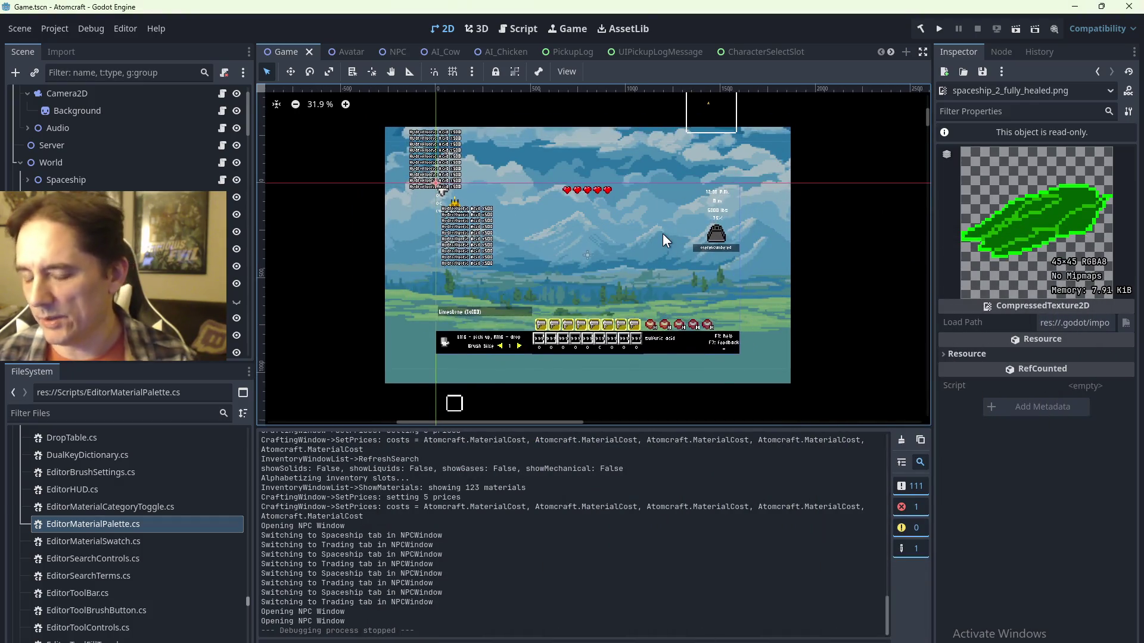
Save the Game scene again and bring the YouTube soundtrack browser to the front.
key(ctrl+s)
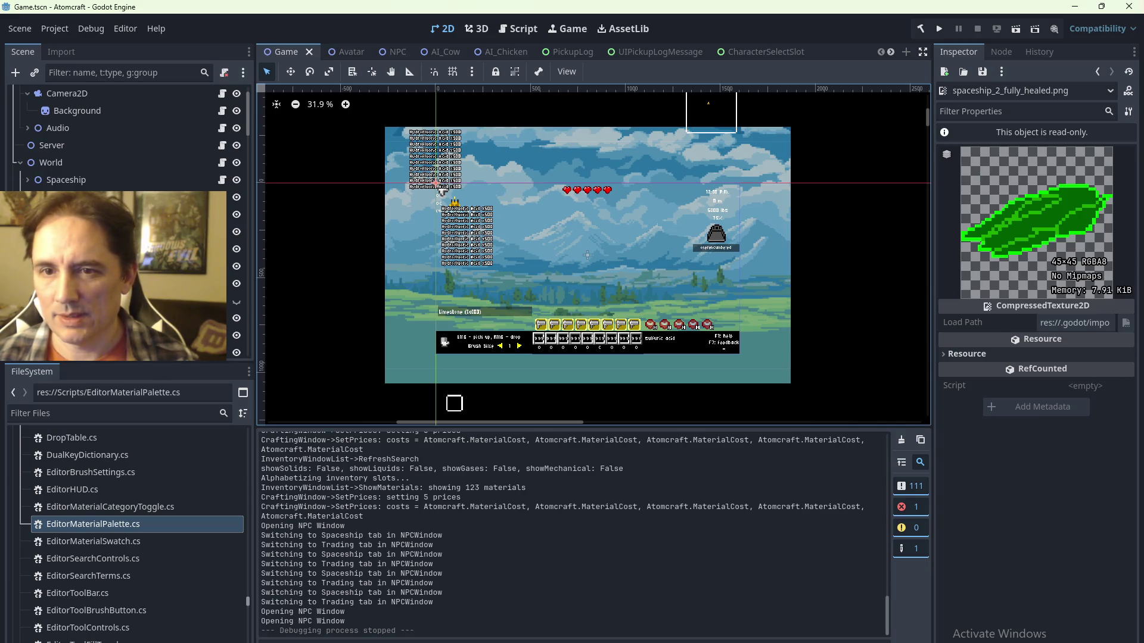
key(alt+Tab)
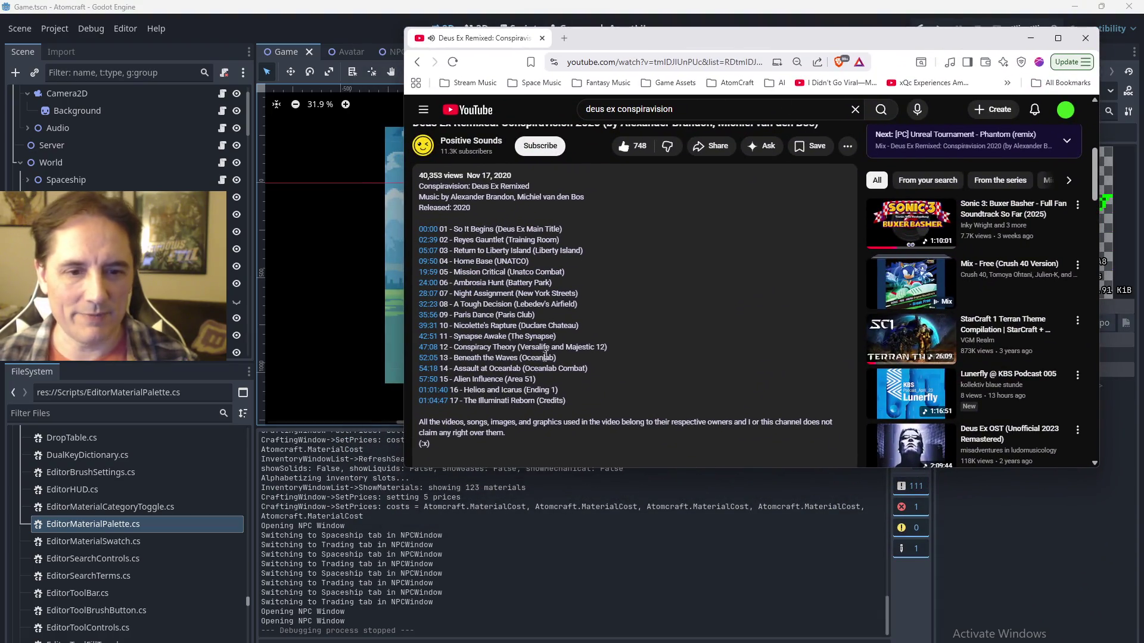
Scroll back to the Deus Ex Remixed video, slide the browser right, and return to Godot.
drag(454, 344, 606, 348)
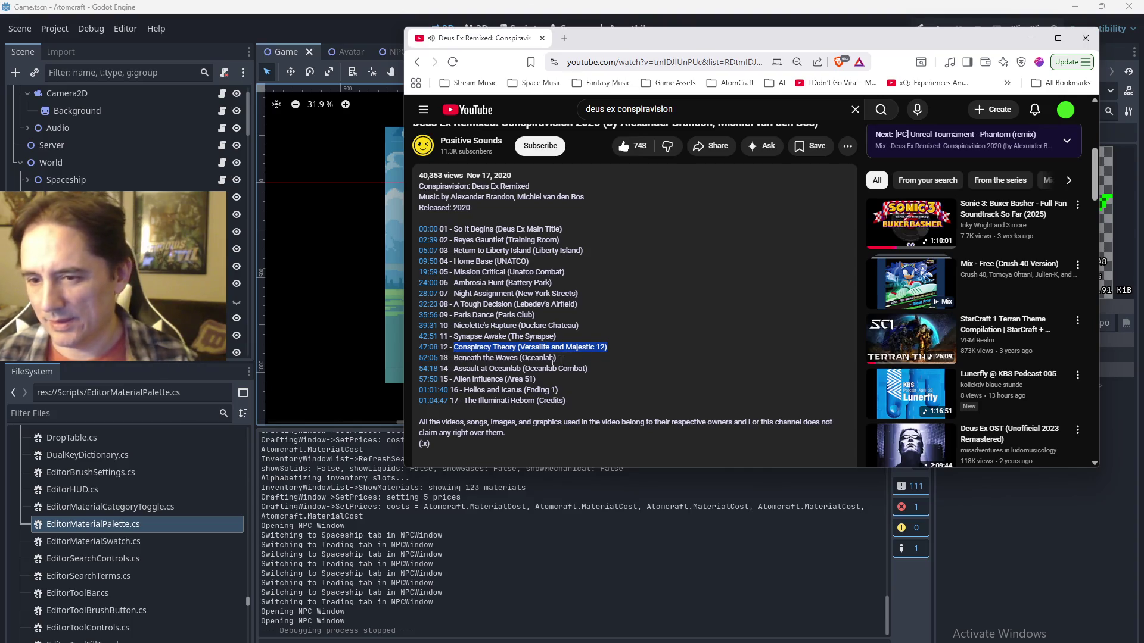
click(676, 357)
scroll(667, 358, up, 5)
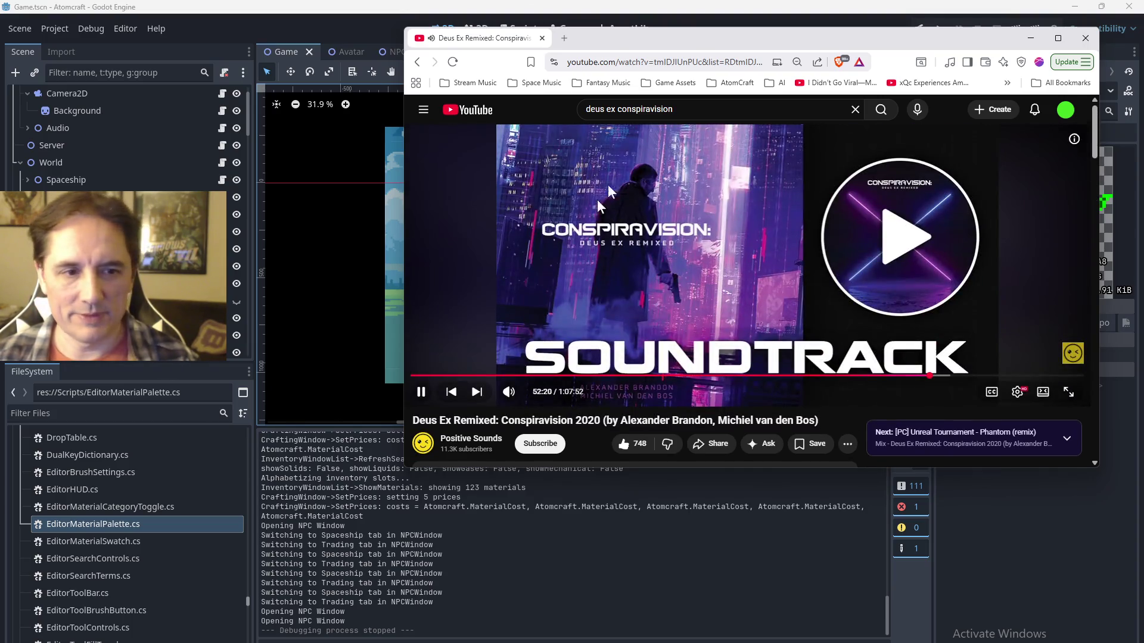
click(664, 62)
drag(745, 38, 925, 38)
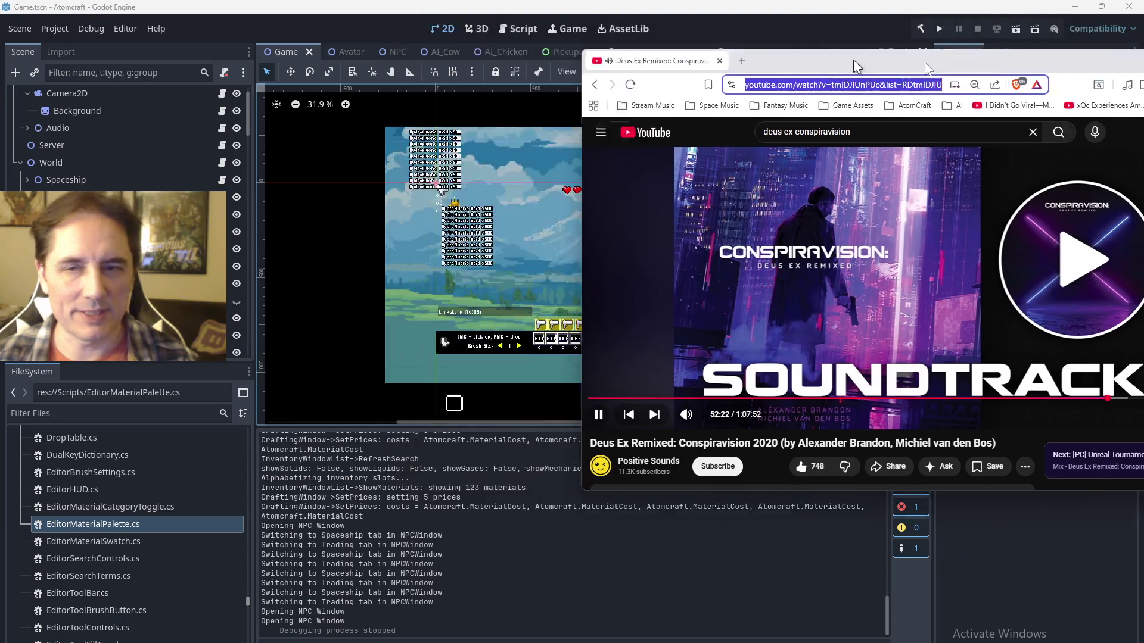
key(alt+Tab)
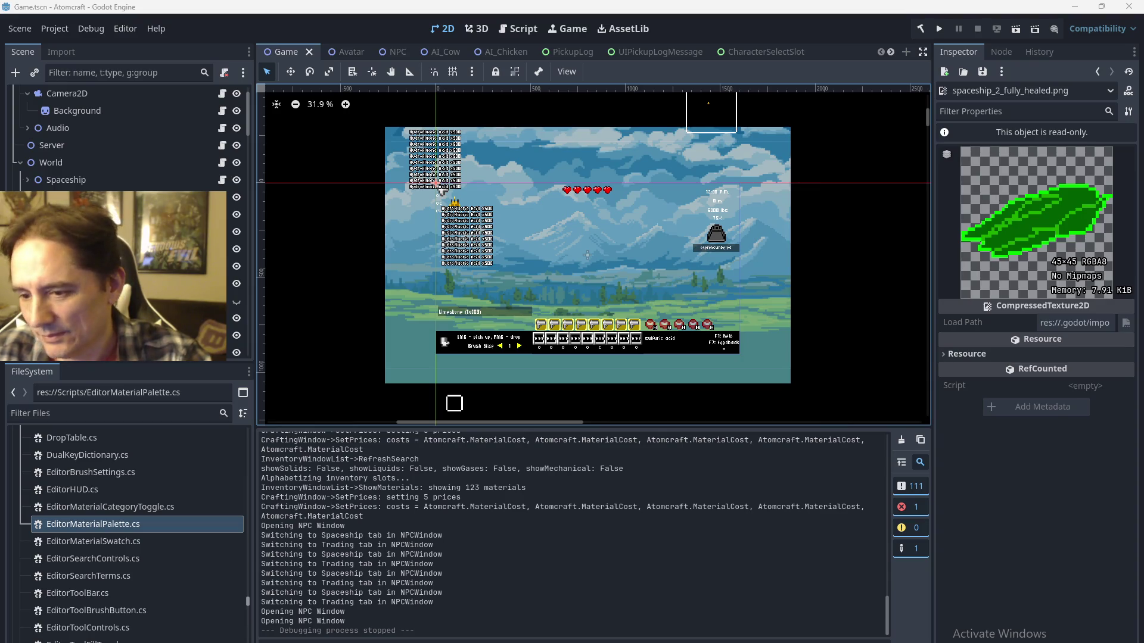
Leave the UI.cs code for the Godot editor and zoom the Game scene's 2D viewport out.
key(alt+Tab)
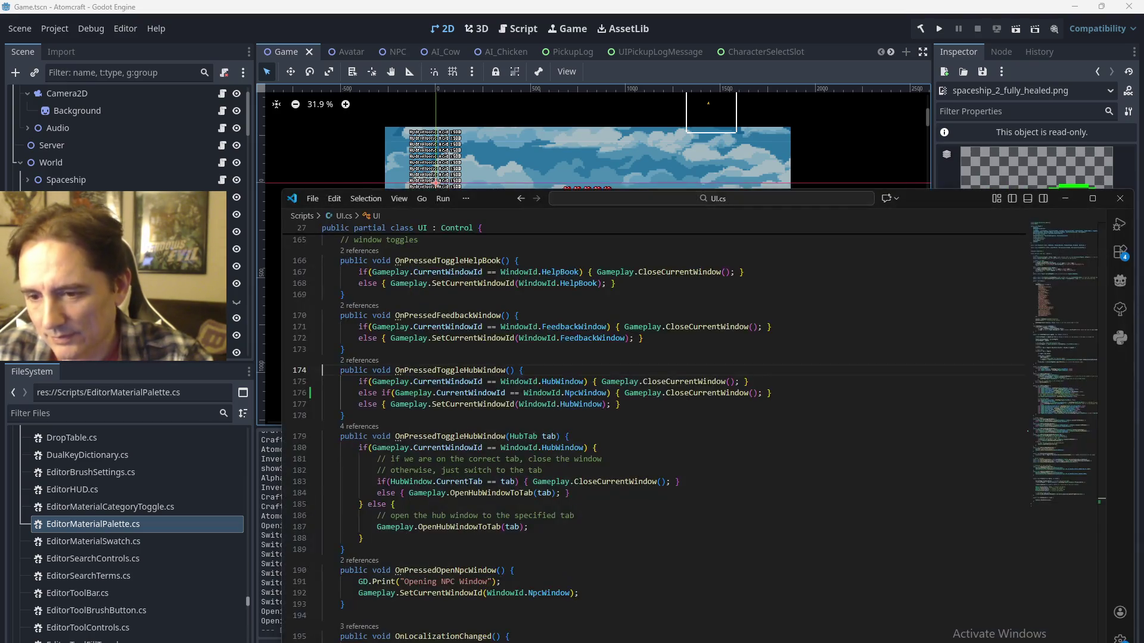
key(alt+Tab)
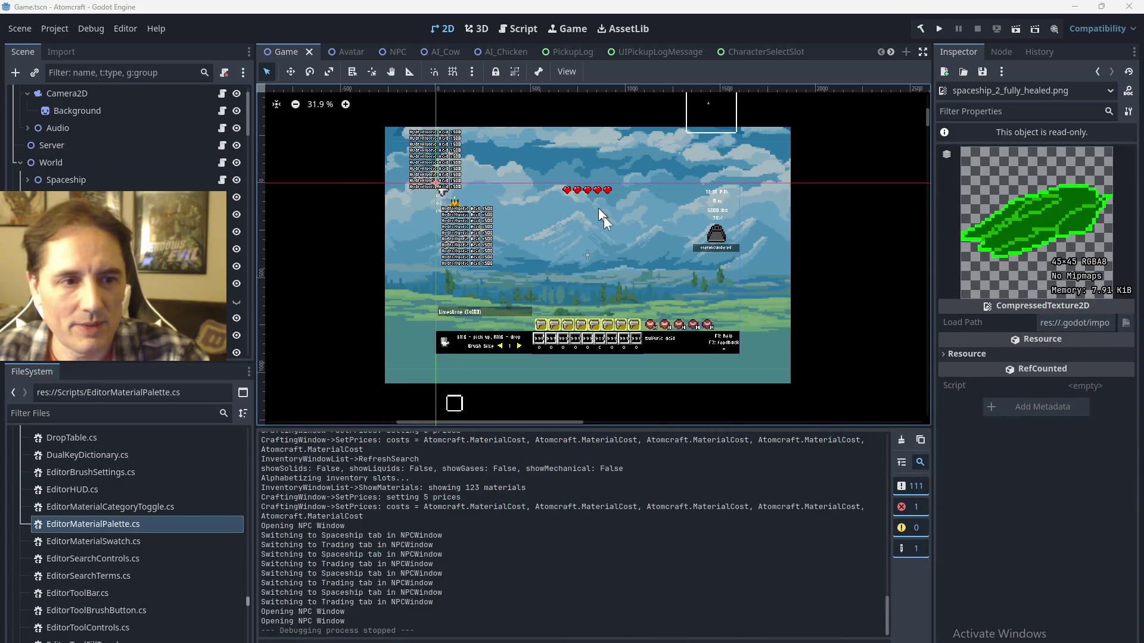
scroll(601, 270, down, 1)
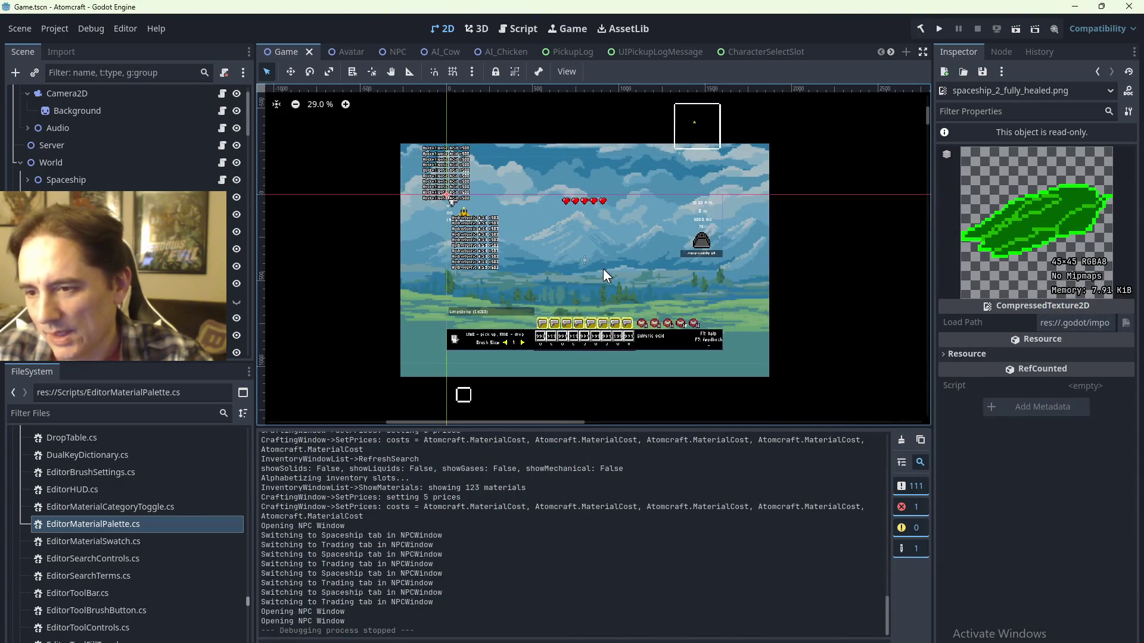
scroll(603, 269, down, 1)
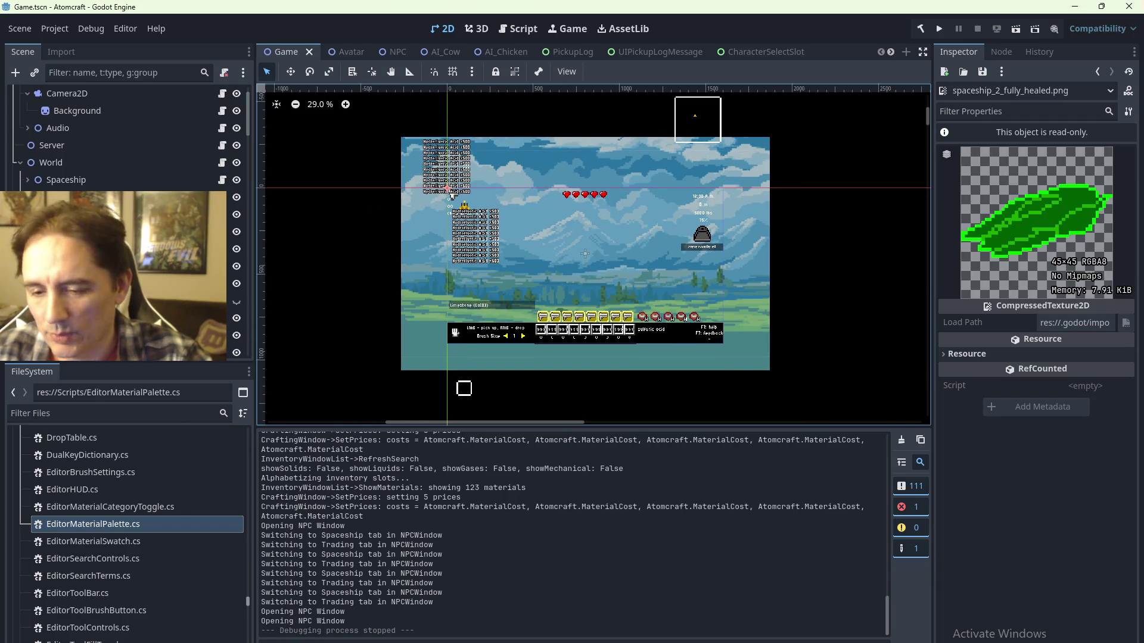